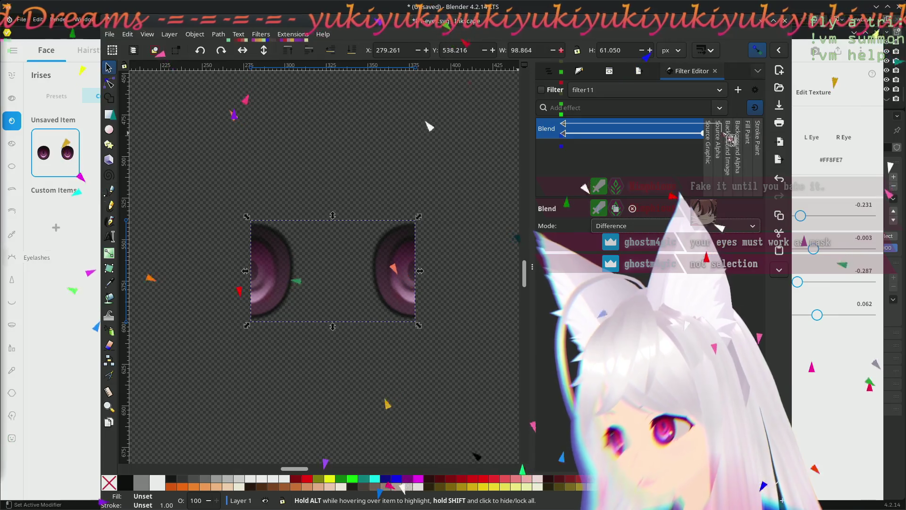
Step: Rewire filter11's Blend inputs through Source Alpha and Background Image, ending so both irises reappear
click(738, 136)
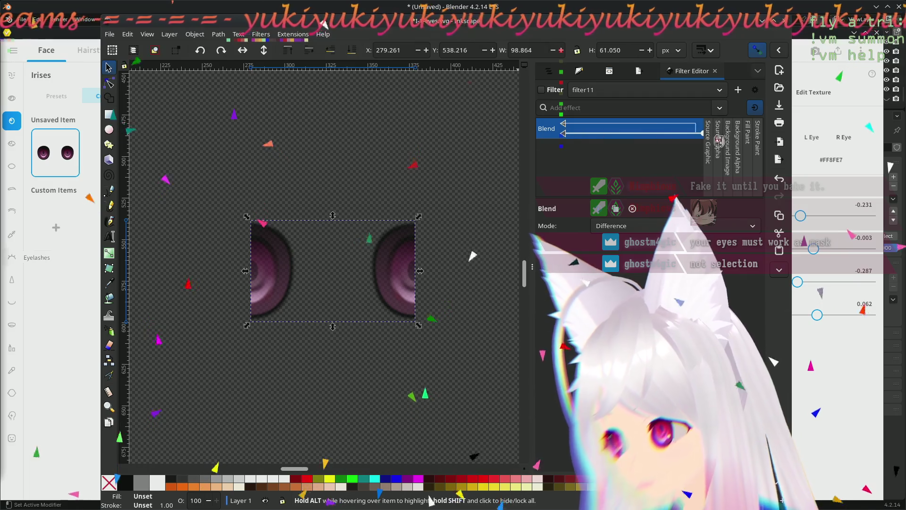
drag(574, 132, 718, 129)
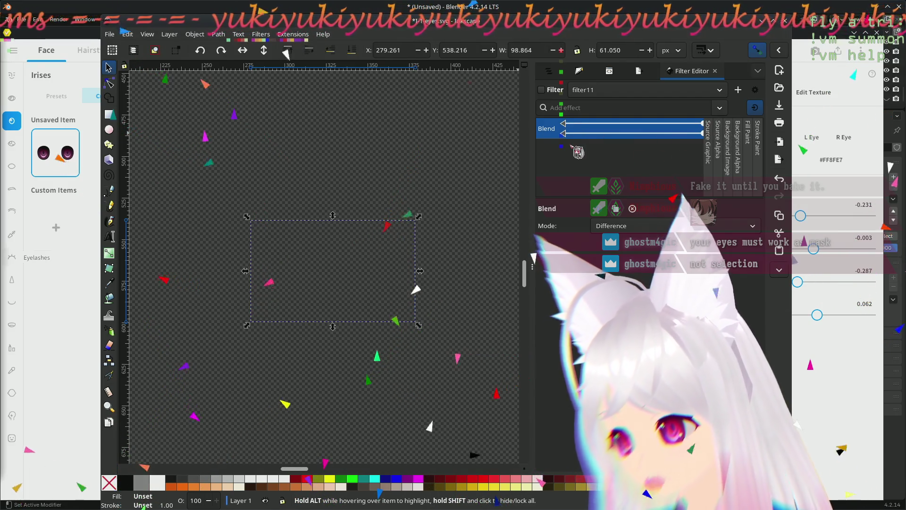
drag(565, 125, 735, 140)
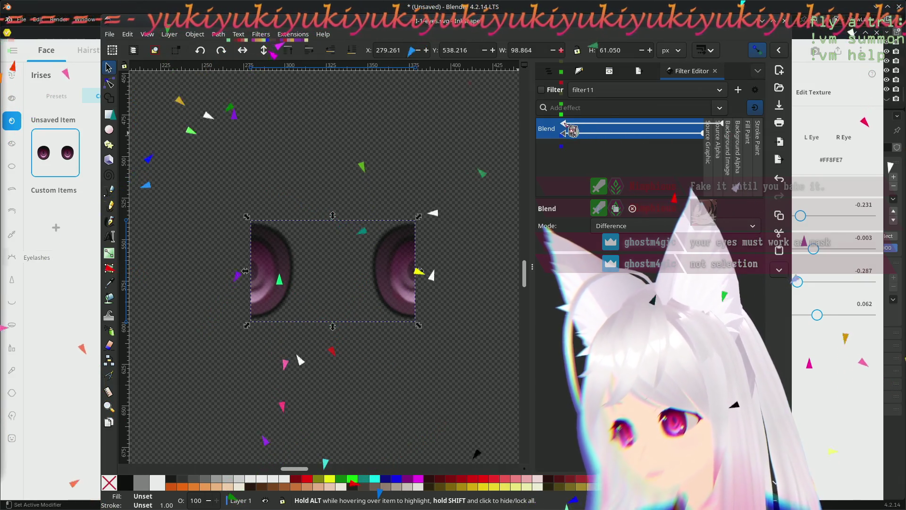
drag(571, 128, 746, 140)
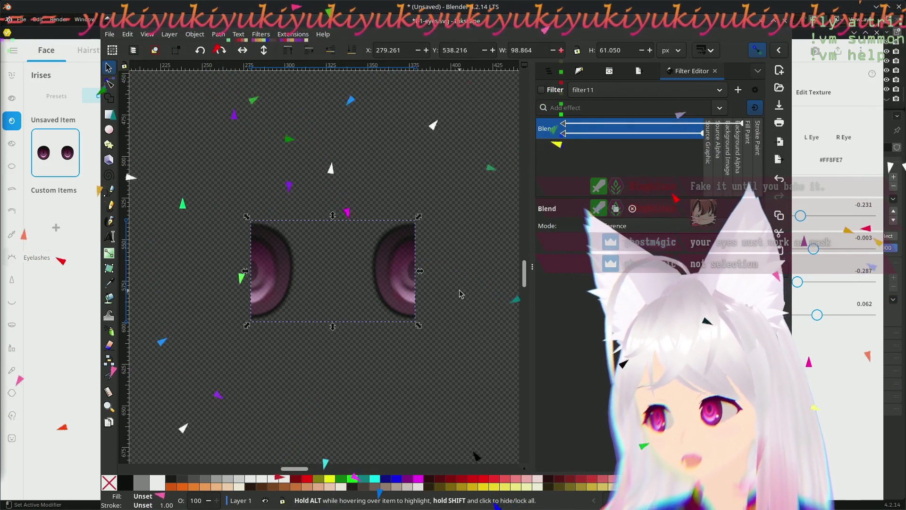
right_click(390, 266)
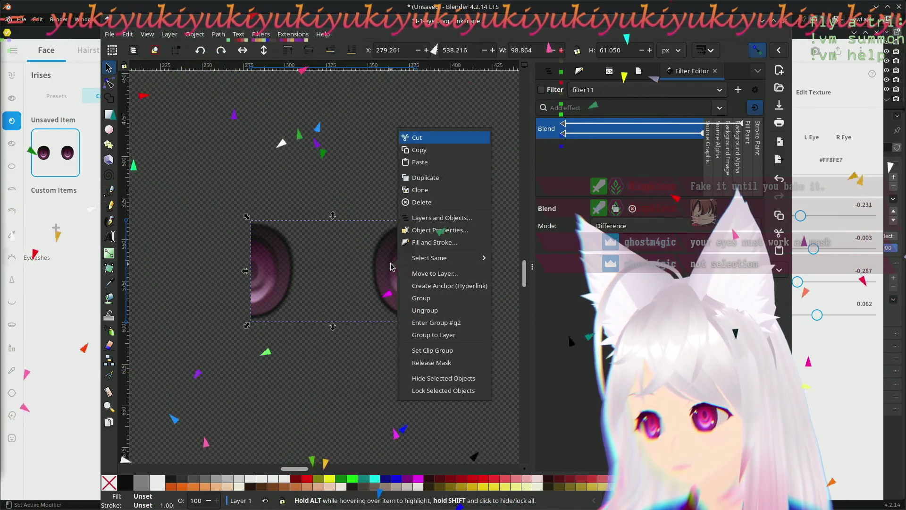
Step: Release the eyes group's mask, then select the group together with the pink rectangle
click(457, 364)
click(450, 356)
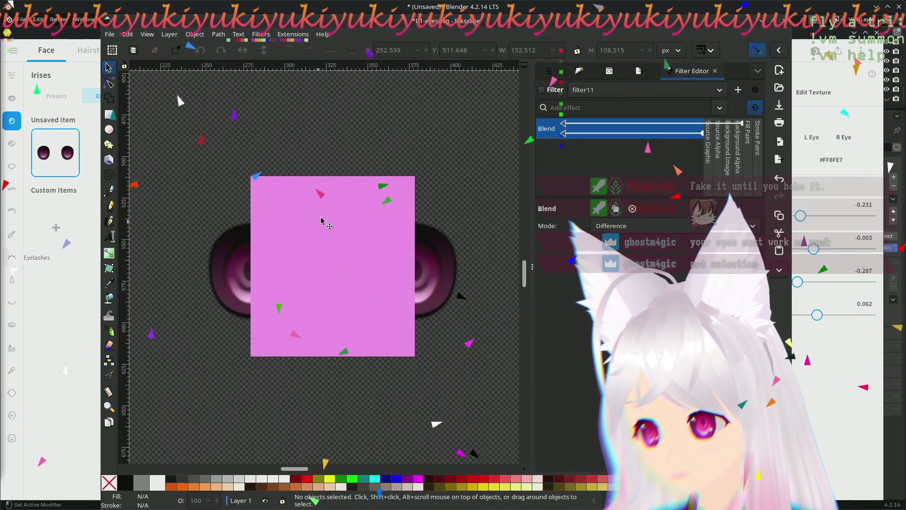
click(434, 257)
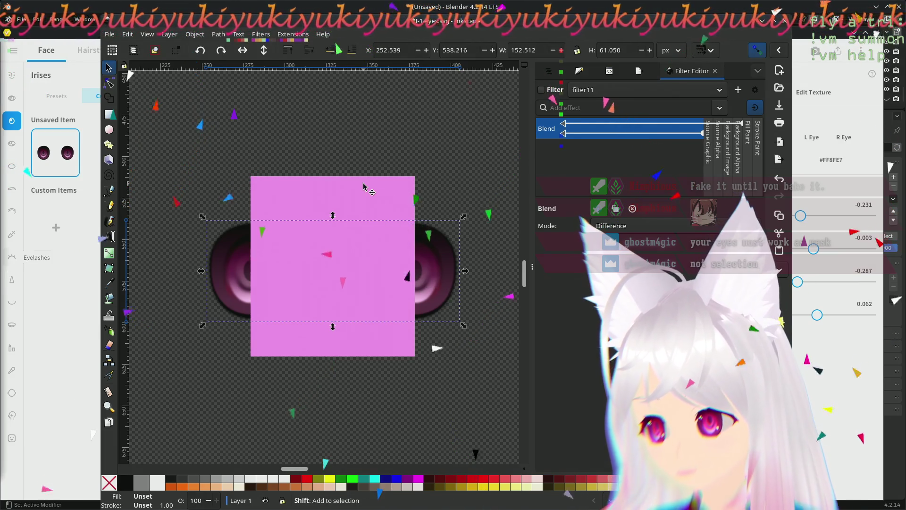
shift+click(363, 186)
Step: Apply the rectangle to the eyes group as an inverse mask (LPE) via Object > Mask
click(194, 34)
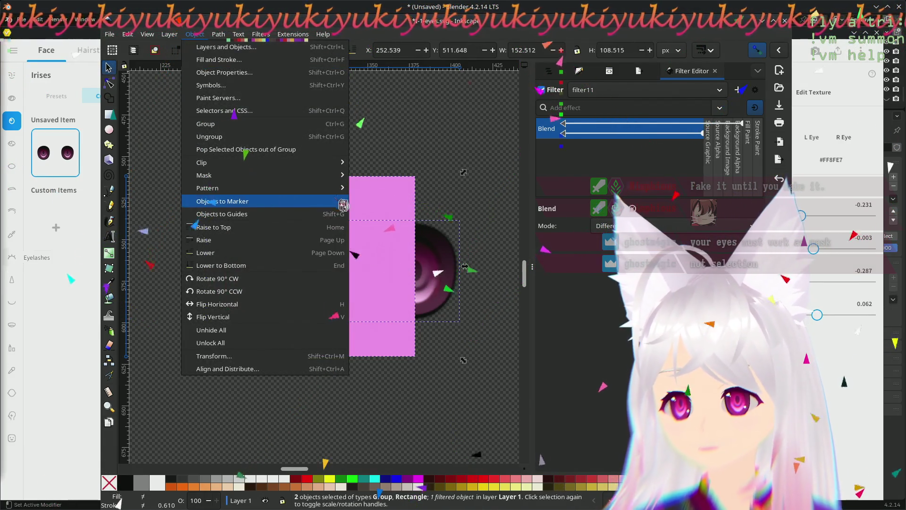
mouse_move(234, 175)
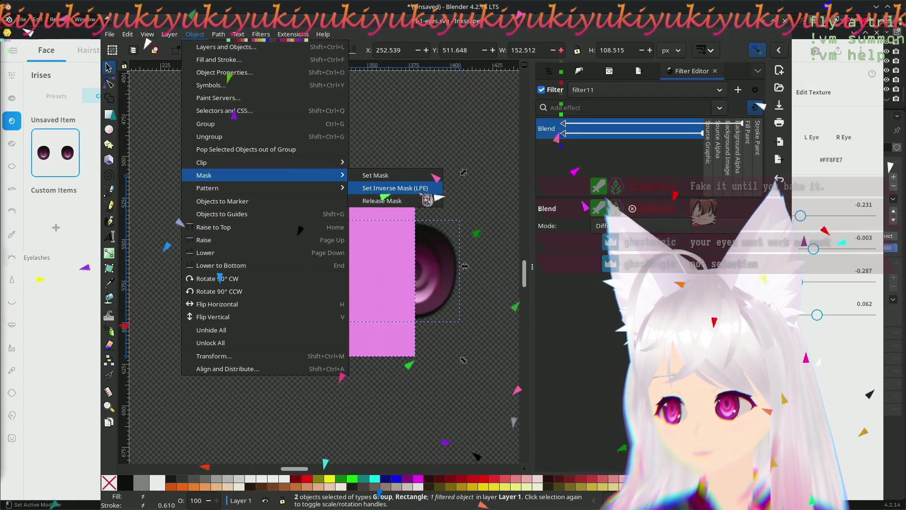
click(425, 189)
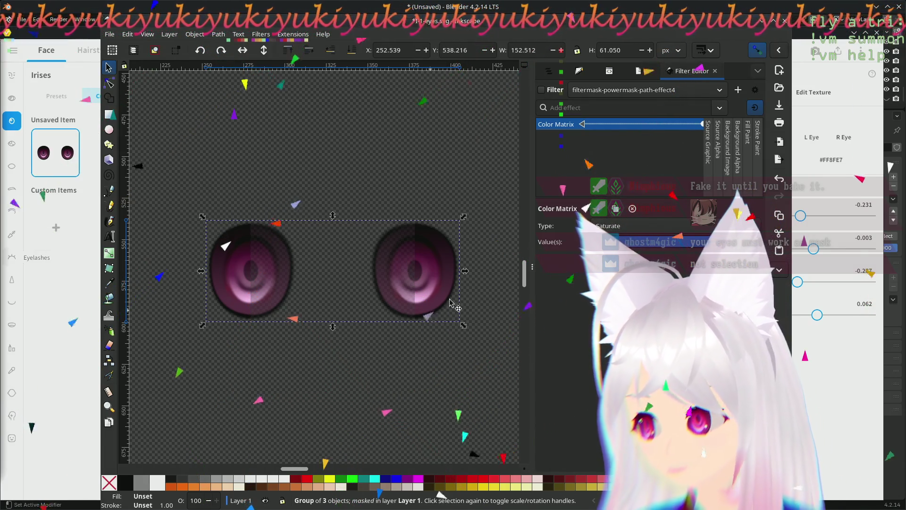
click(407, 358)
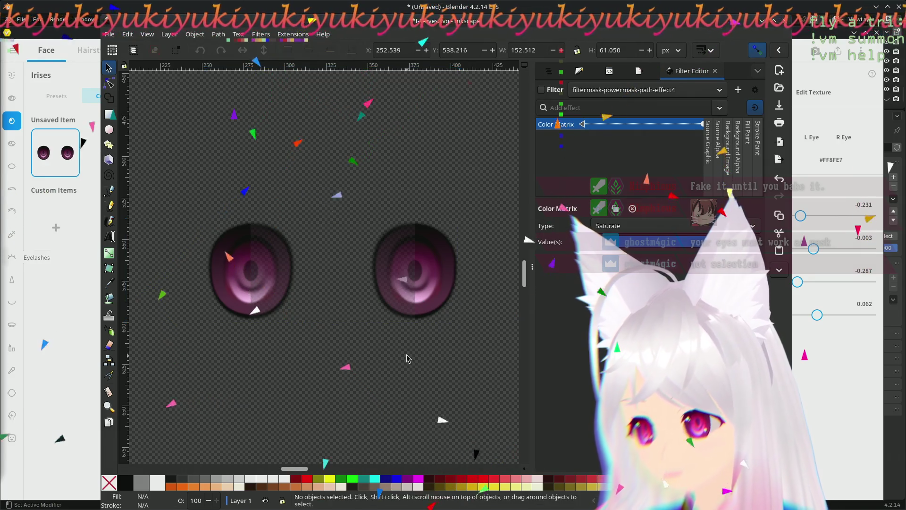
Step: Select the masked eyes group and switch the Filter Editor to filter11
click(338, 261)
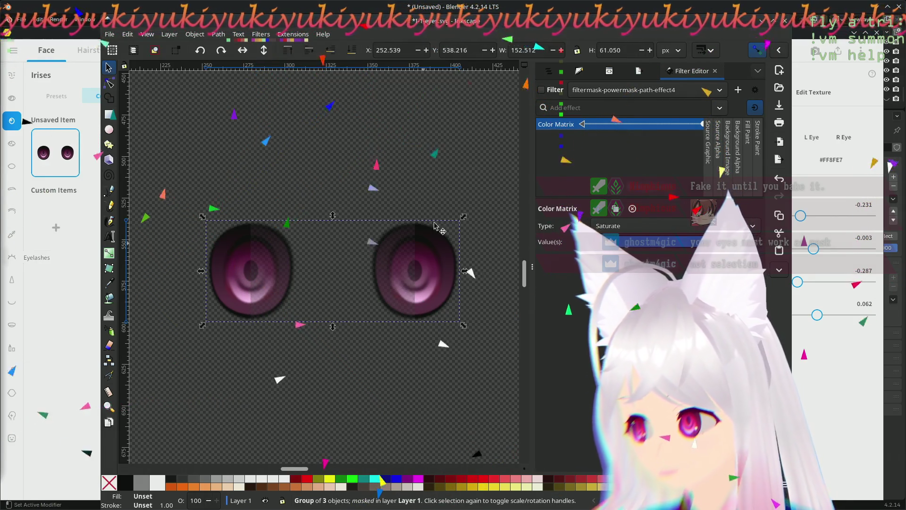
click(442, 184)
click(716, 90)
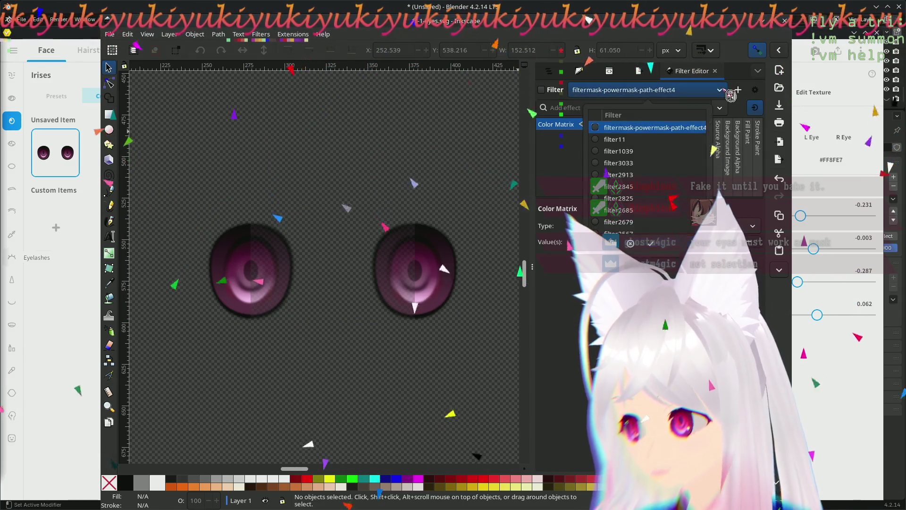
click(652, 138)
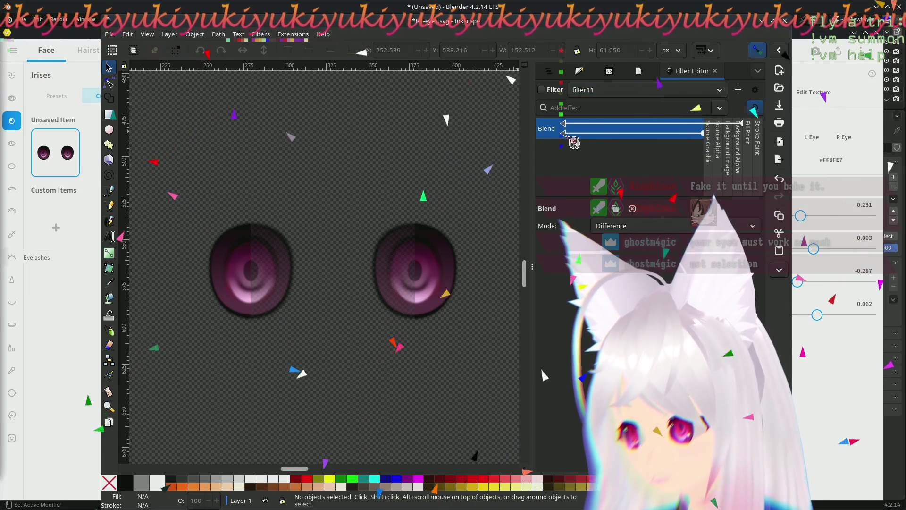
Step: Rewire filter11's Blend inputs between Source Alpha and Background Alpha until split shading returns
drag(574, 143, 718, 149)
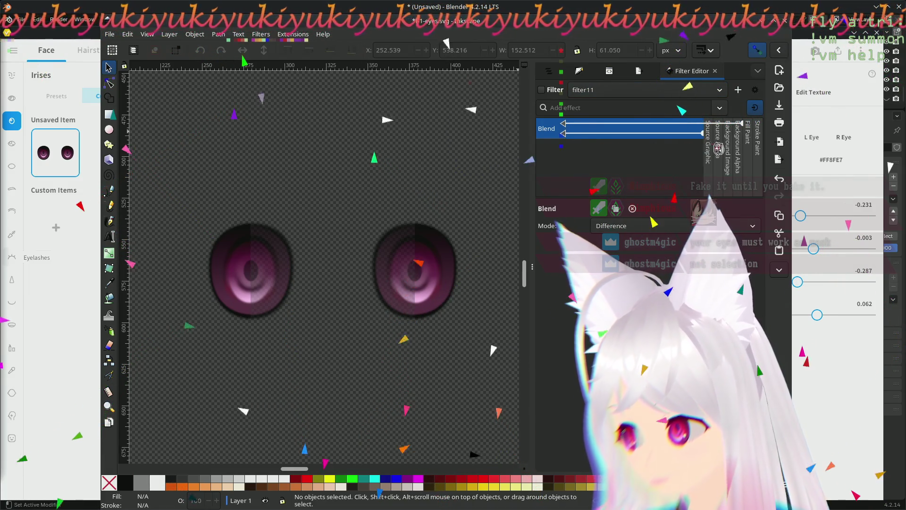
drag(563, 133, 740, 145)
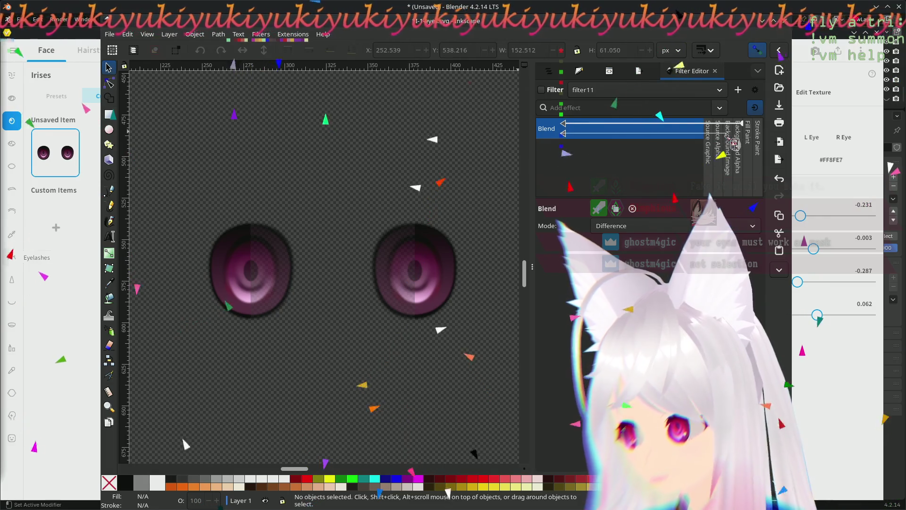
mouse_move(570, 141)
mouse_down()
mouse_move(749, 134)
mouse_move(720, 177)
mouse_up()
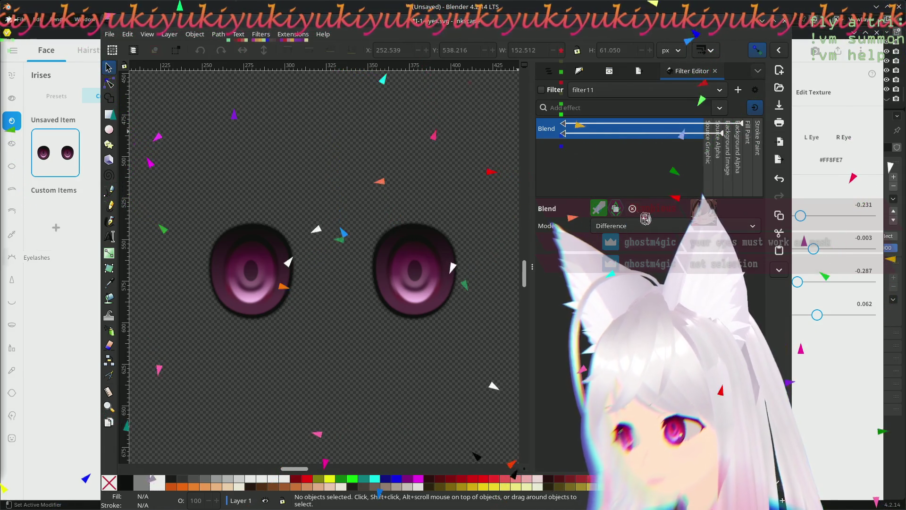
drag(568, 144, 716, 154)
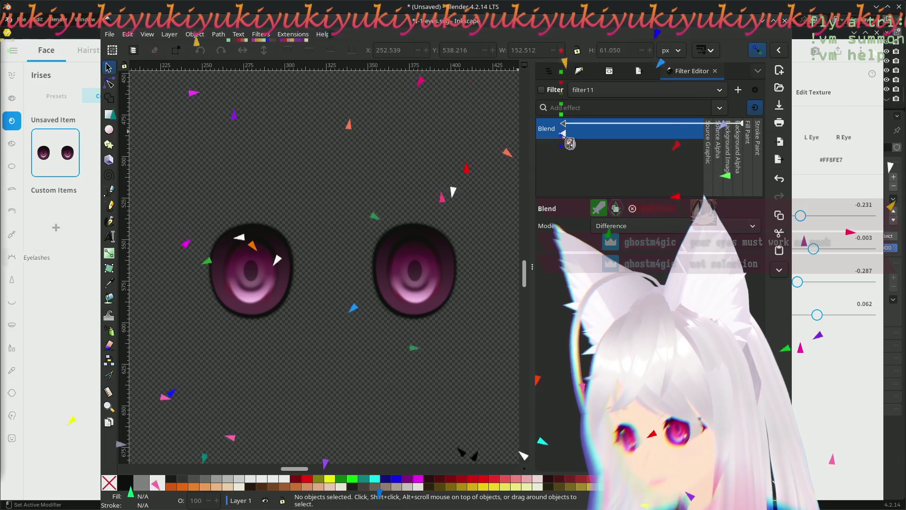
drag(564, 132, 717, 144)
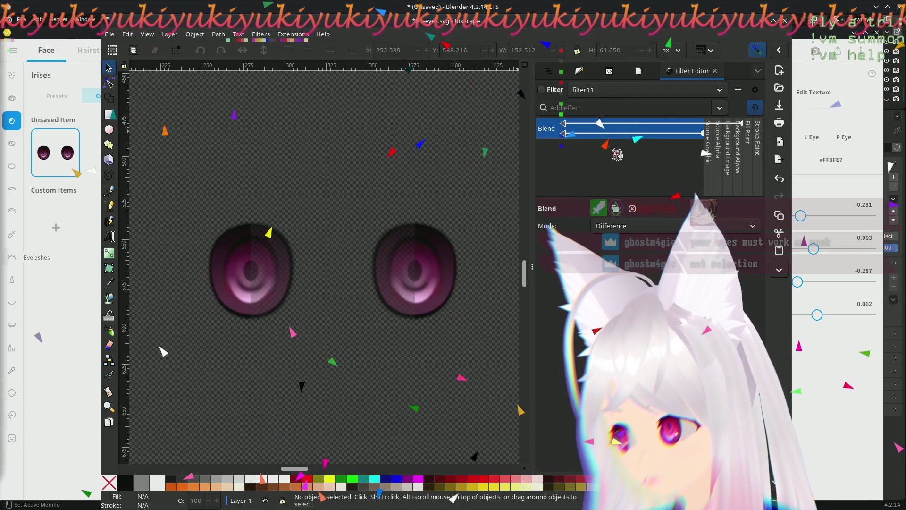
Step: Cycle the Blend mode through Color, Hue, Overlay and Darken, settling back on Normal
click(637, 228)
click(635, 241)
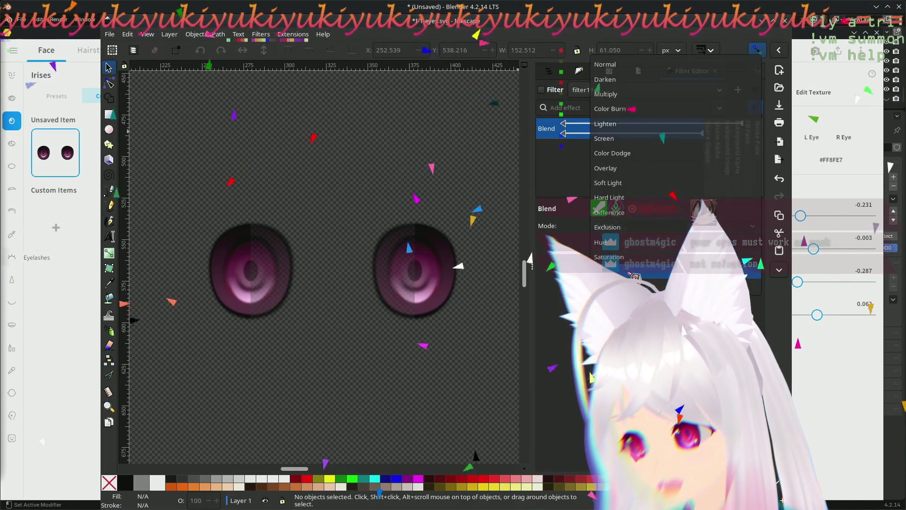
click(659, 228)
click(661, 226)
click(659, 227)
click(654, 188)
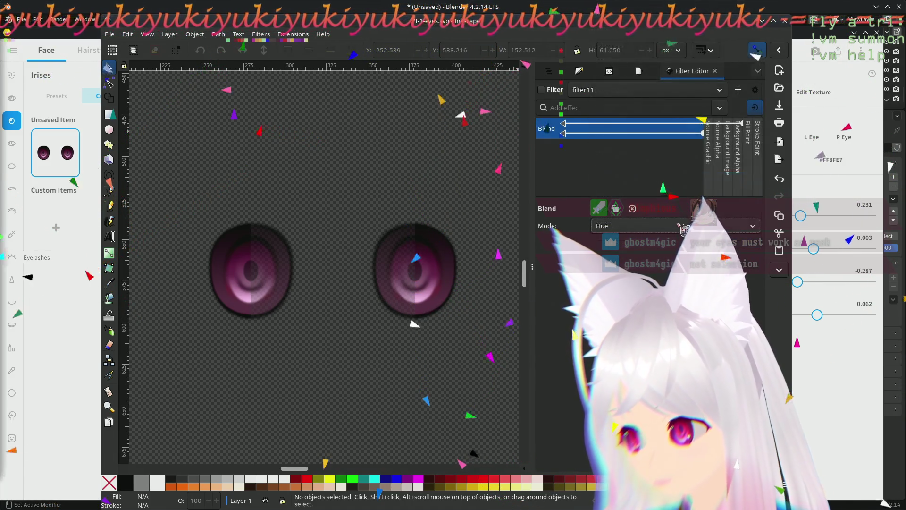
click(659, 226)
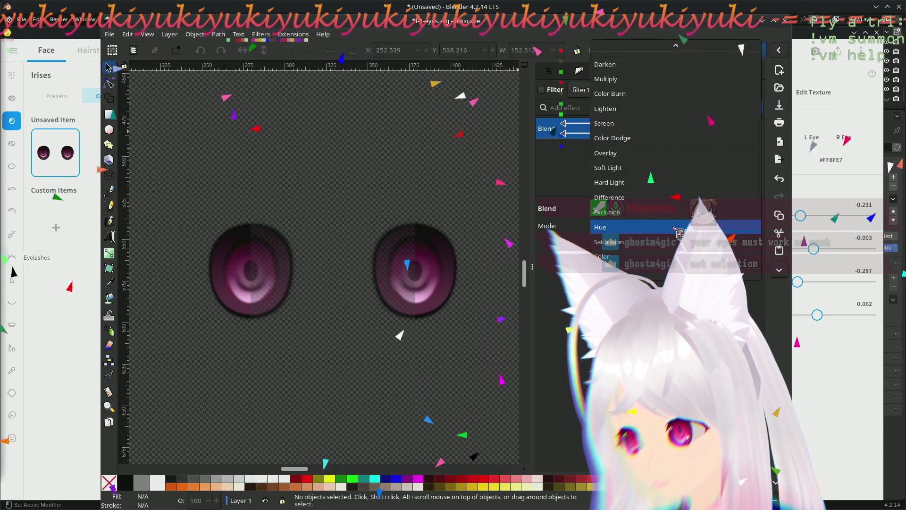
click(669, 153)
click(659, 227)
click(637, 137)
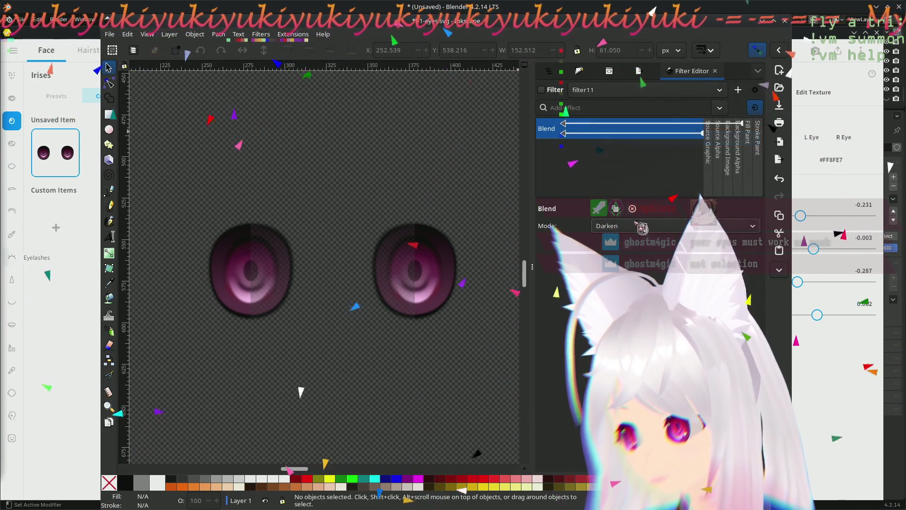
click(638, 227)
click(658, 211)
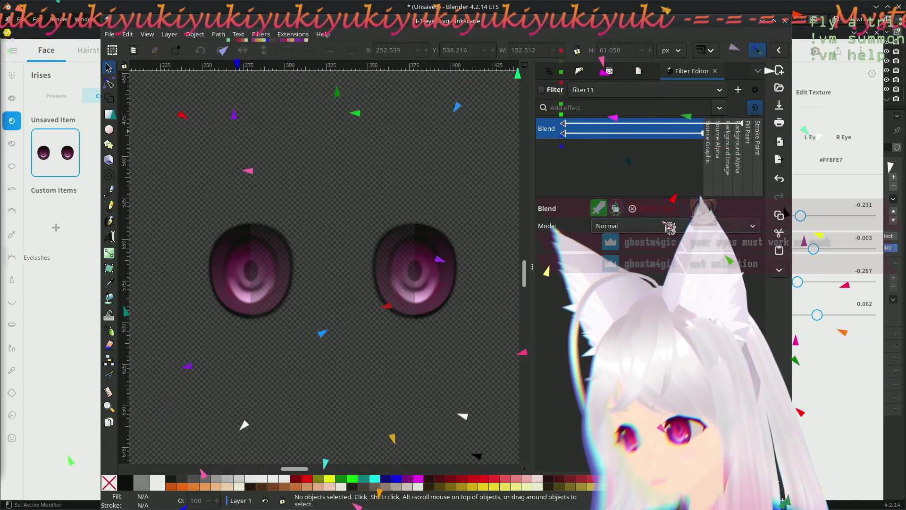
Step: Connect both of the Blend primitive's inputs to Source Graphic
mouse_move(570, 130)
mouse_down()
mouse_move(719, 125)
mouse_move(717, 133)
mouse_up()
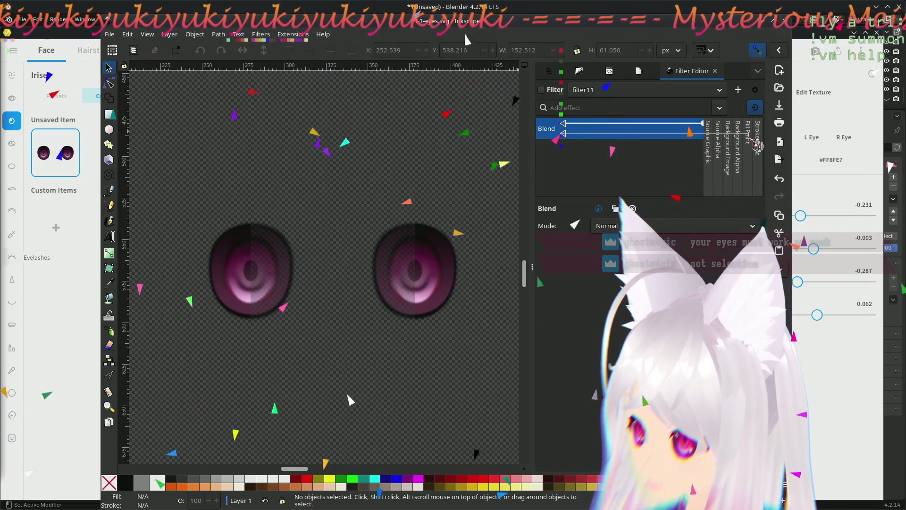
click(571, 132)
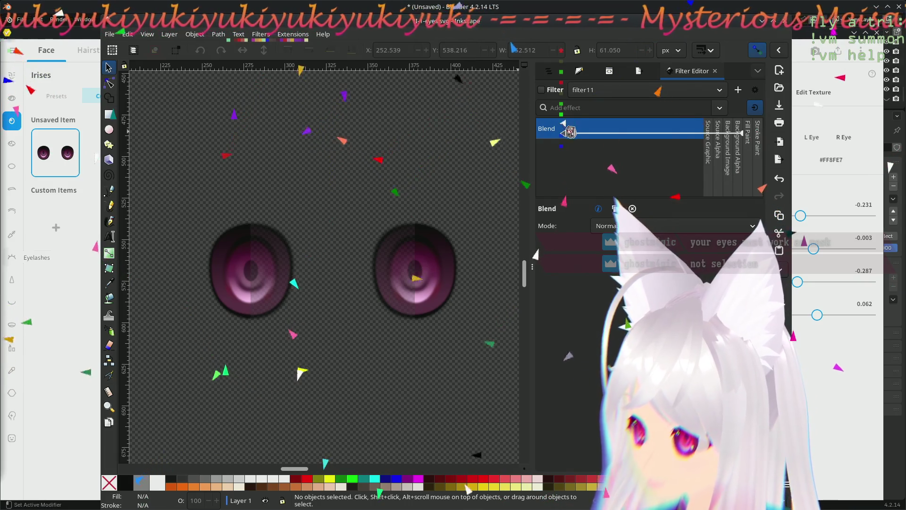
drag(564, 125, 708, 127)
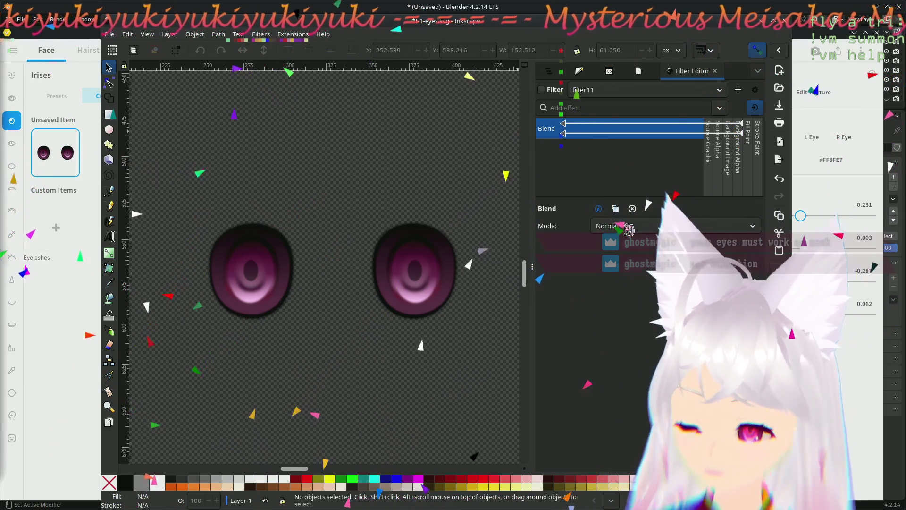
Step: Release the mask from the eyes group and select only the filtered pink rectangle
click(398, 280)
right_click(398, 279)
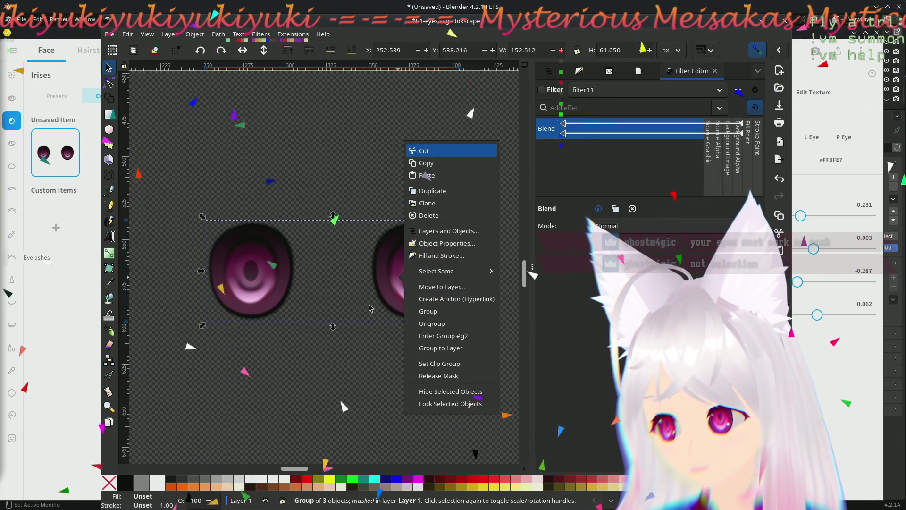
click(463, 375)
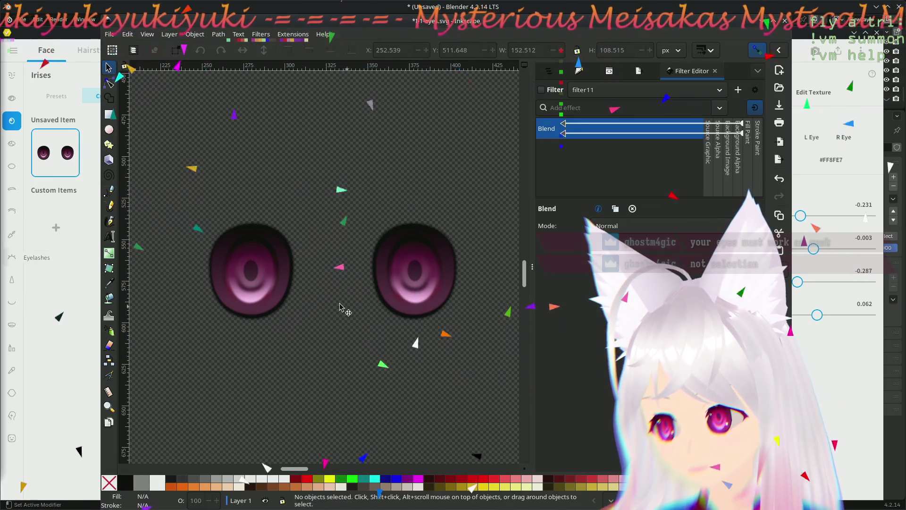
click(397, 345)
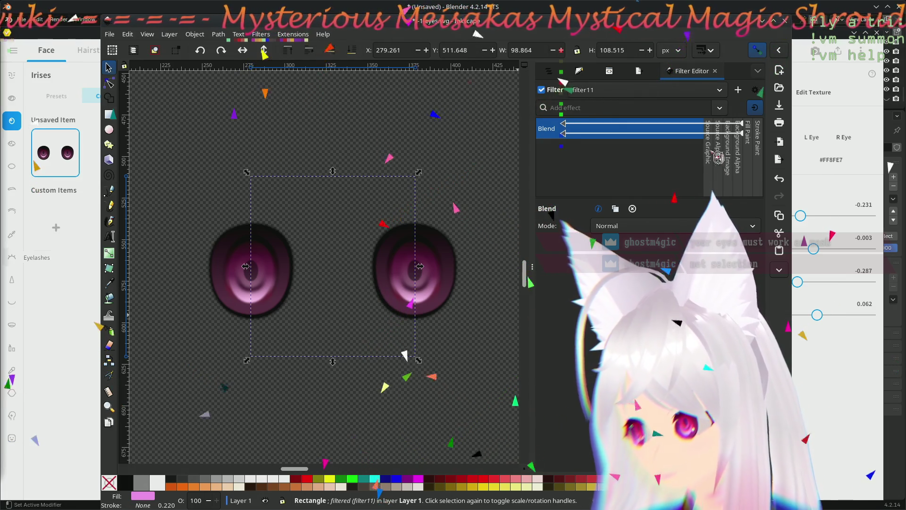
click(615, 228)
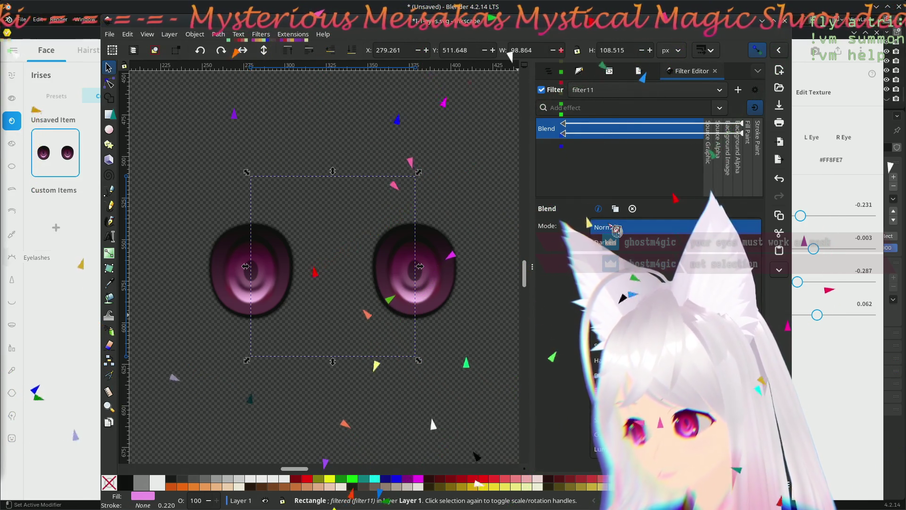
Step: Keep Normal blend mode and bring the rectangle's filter into the docked Filter Editor
click(616, 228)
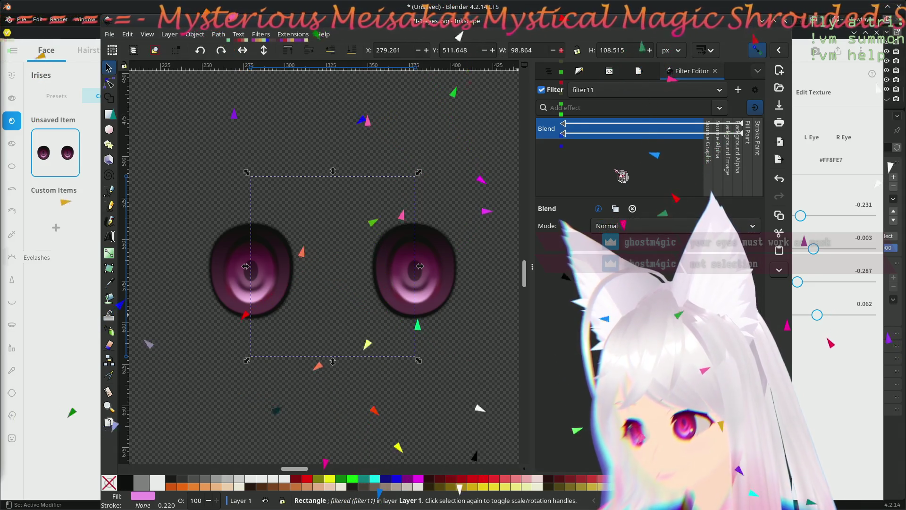
click(579, 73)
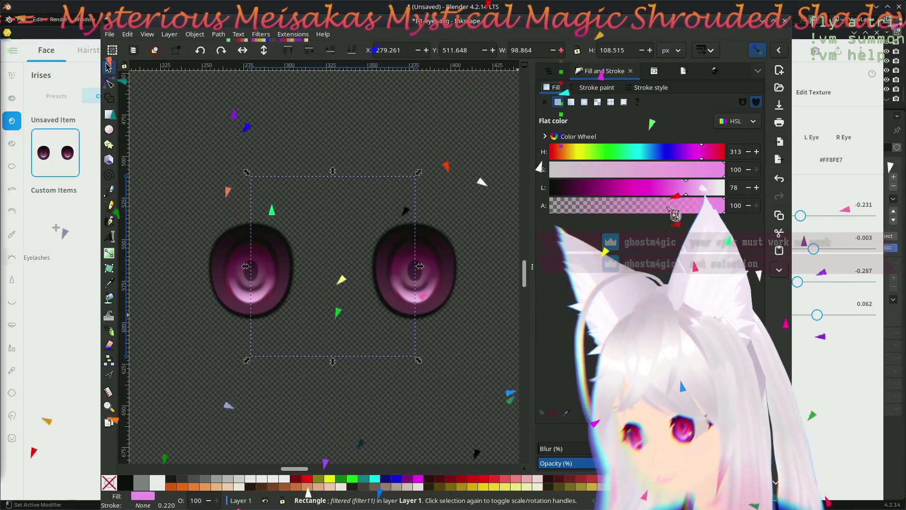
click(713, 71)
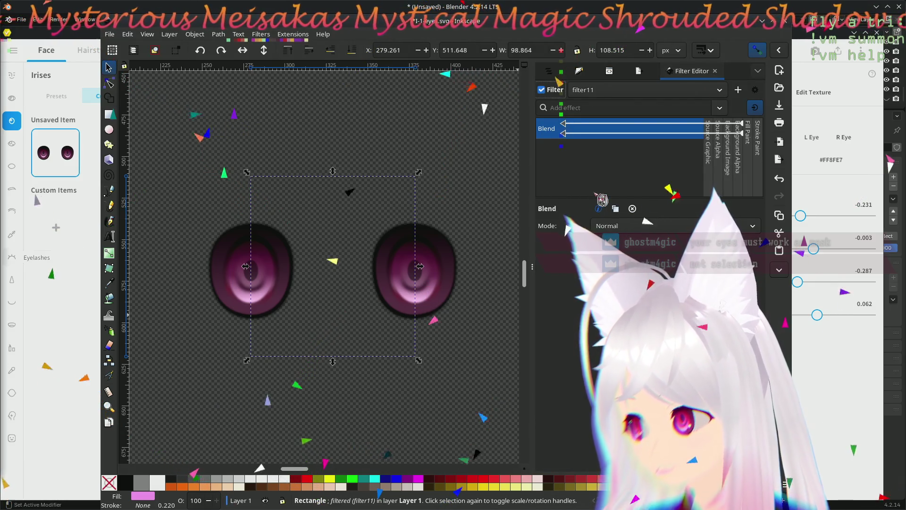
Step: Feed the rectangle's Blend from Background Image, Source Alpha and Background Alpha, ending on Source Graphic
drag(574, 142, 734, 160)
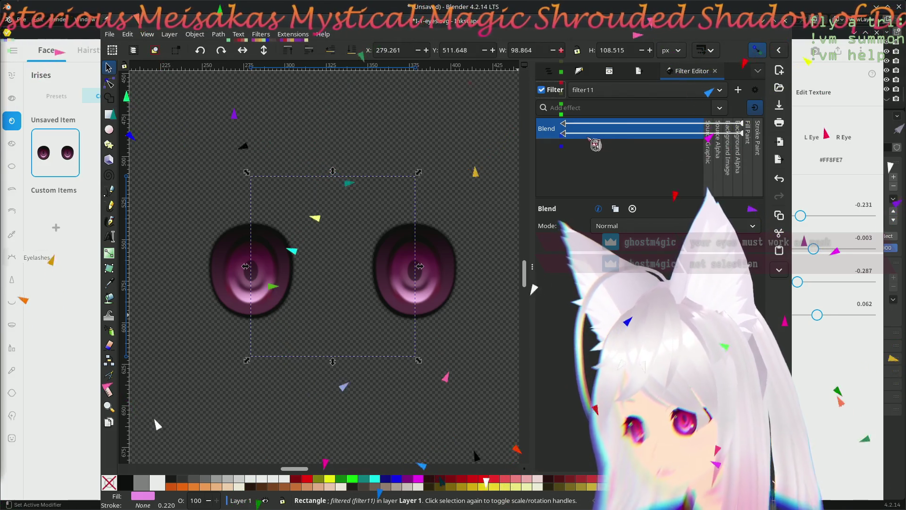
drag(564, 134, 713, 154)
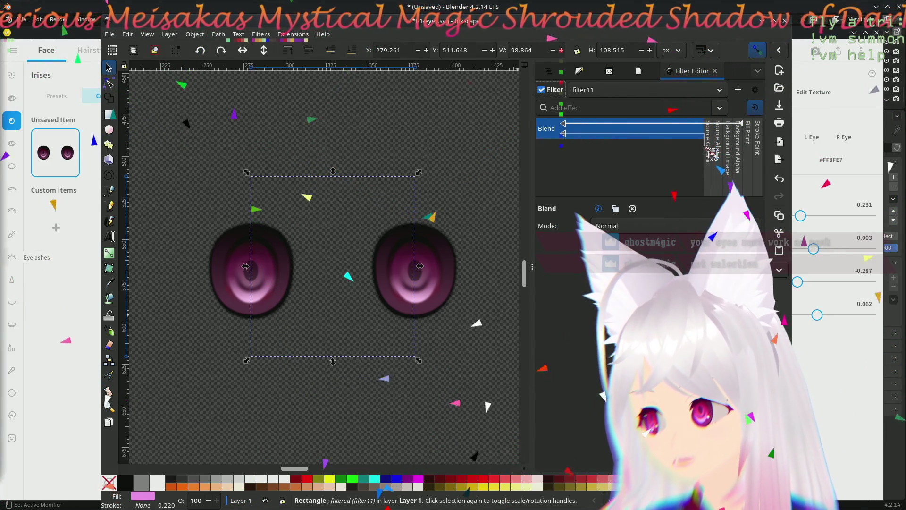
drag(578, 135, 741, 151)
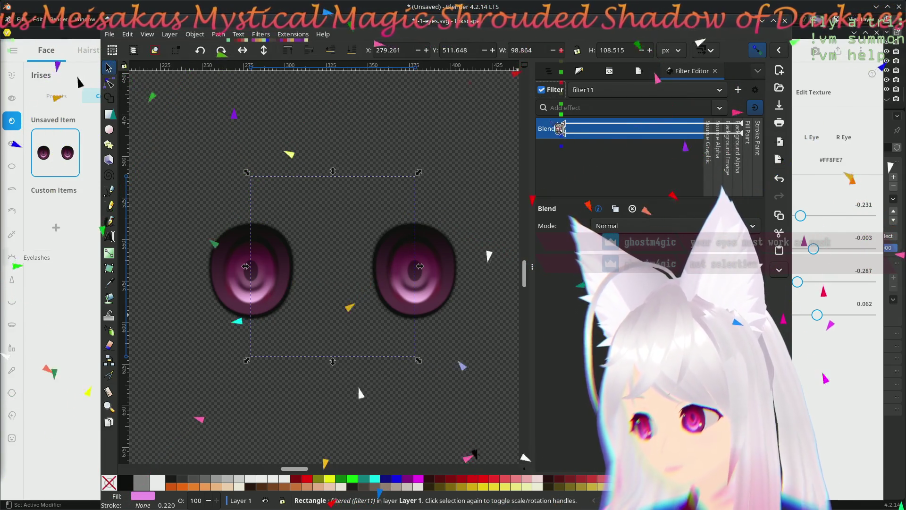
drag(560, 128, 720, 153)
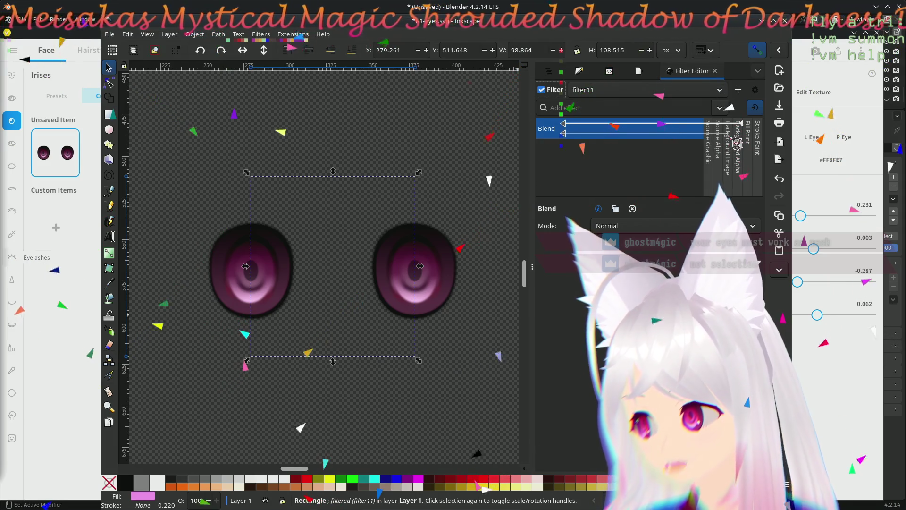
mouse_move(571, 142)
mouse_down()
mouse_move(707, 151)
mouse_move(712, 142)
mouse_up()
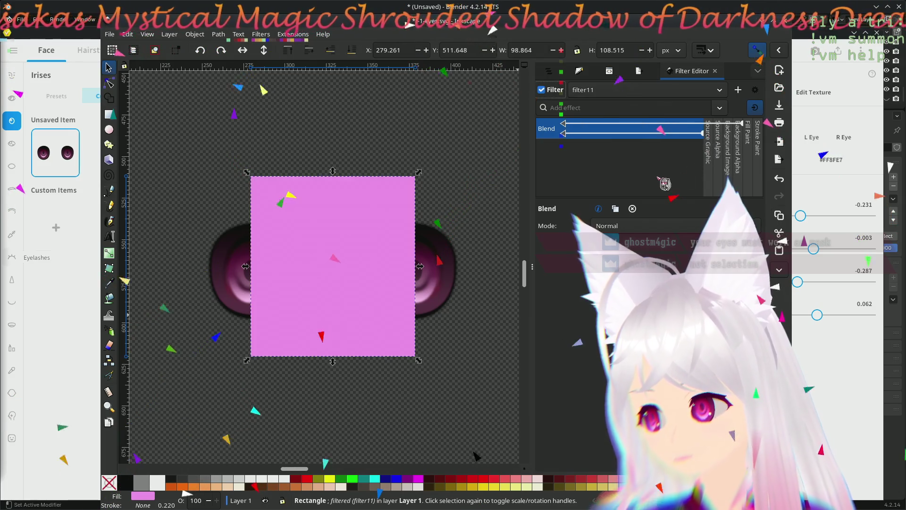
click(727, 139)
Step: Feed the Blend from Background Alpha and try Lighten, then switch the mode to Difference
mouse_move(586, 144)
mouse_down()
mouse_move(741, 137)
mouse_move(734, 151)
mouse_up()
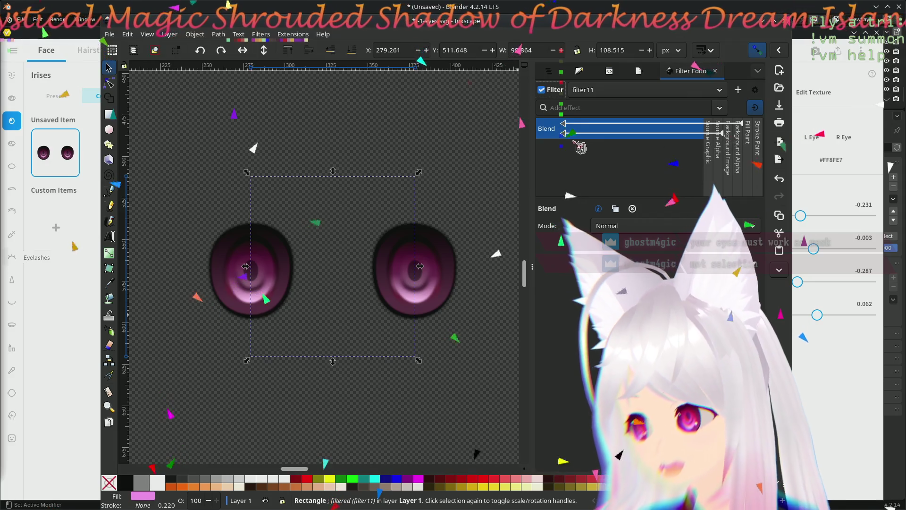
click(717, 144)
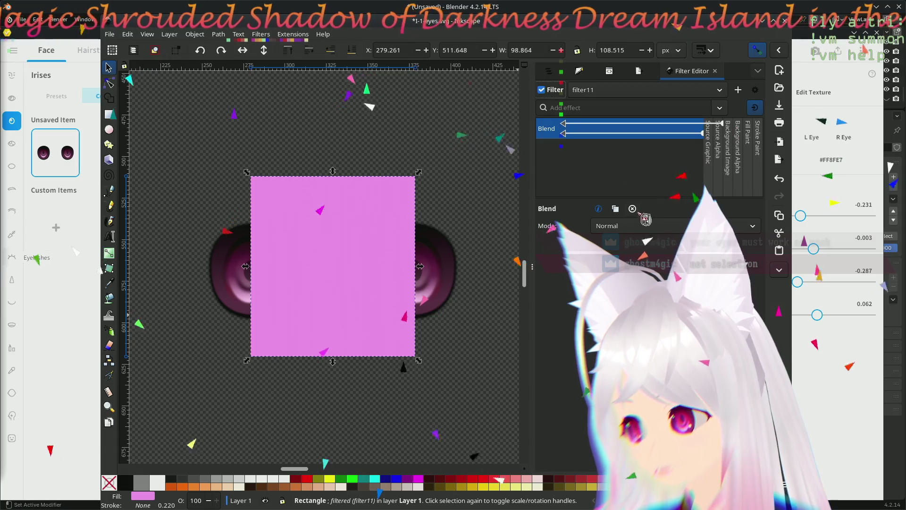
click(636, 227)
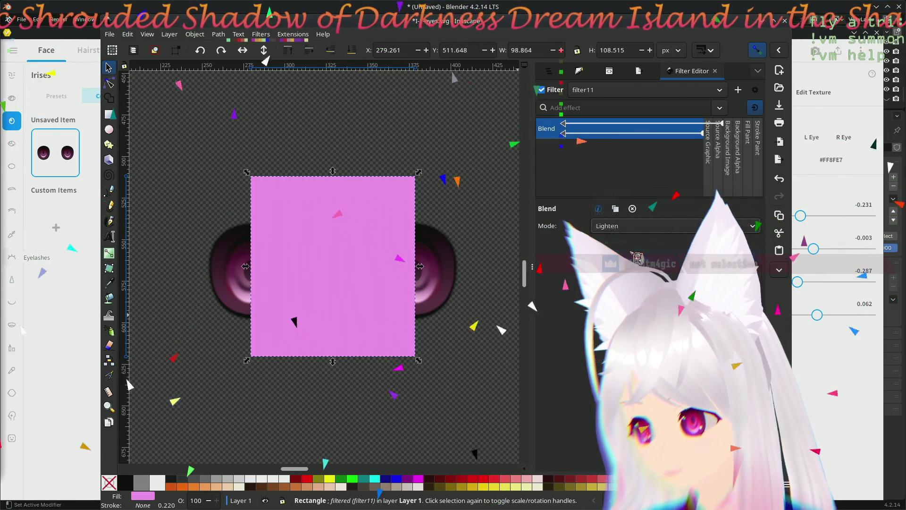
scroll(646, 233, down, 2)
click(651, 259)
click(651, 227)
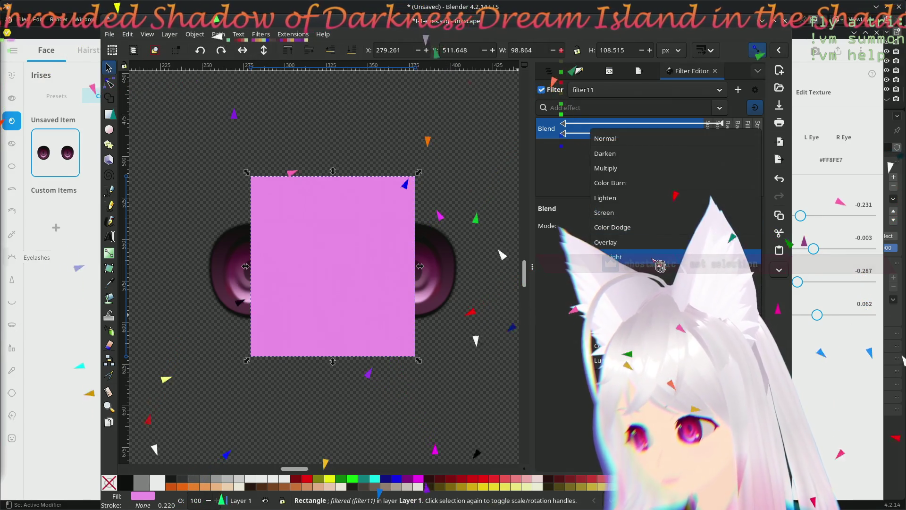
click(675, 226)
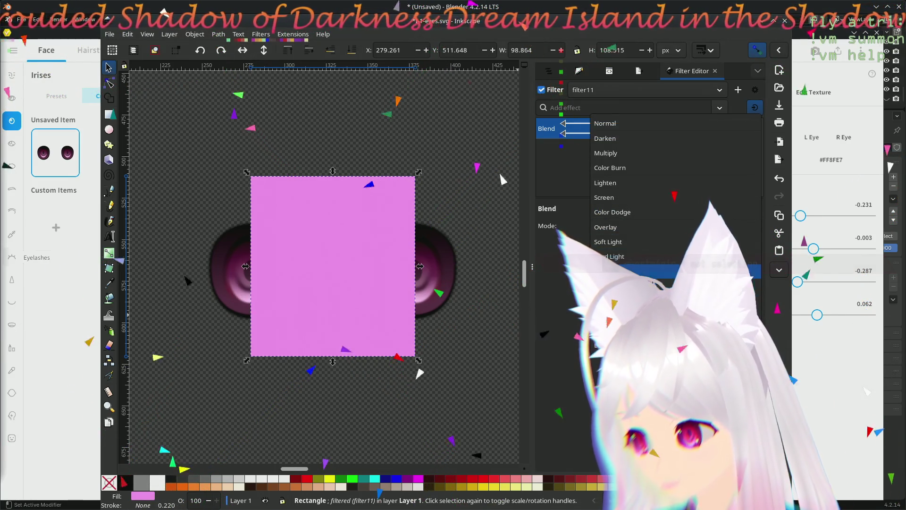
click(673, 270)
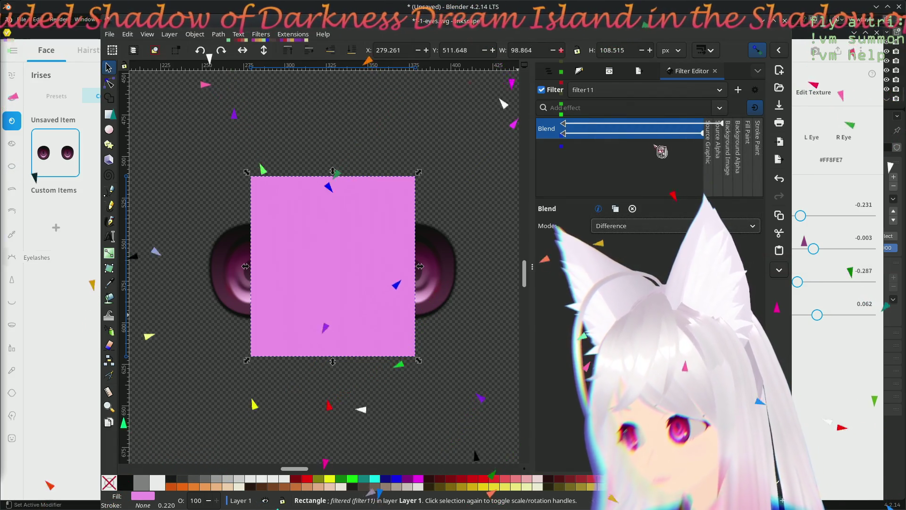
Step: Rewire the second input via Source Alpha, try Overlay, then set the Blend mode to Multiply
drag(583, 133, 716, 144)
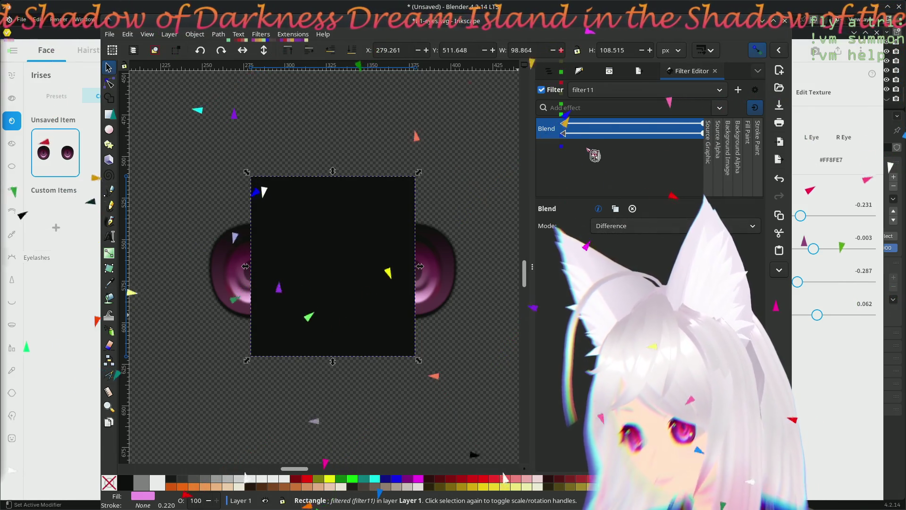
drag(574, 144, 737, 143)
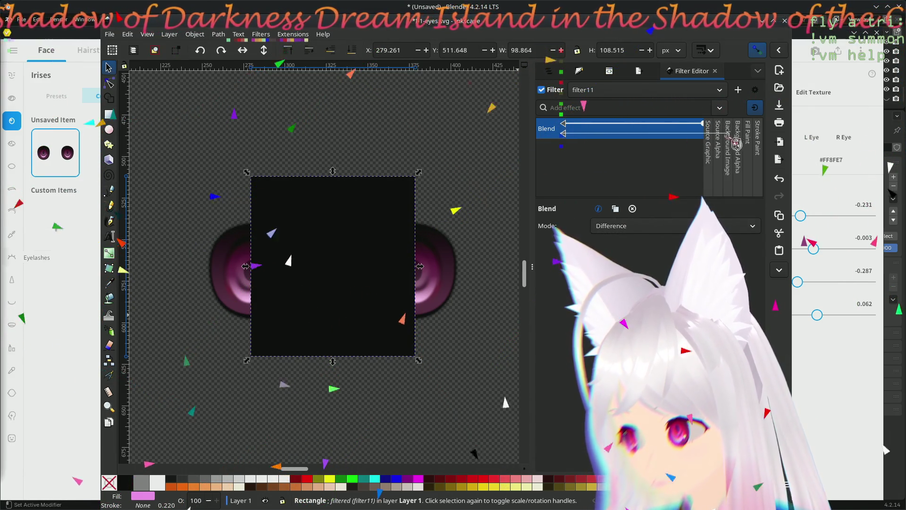
click(735, 140)
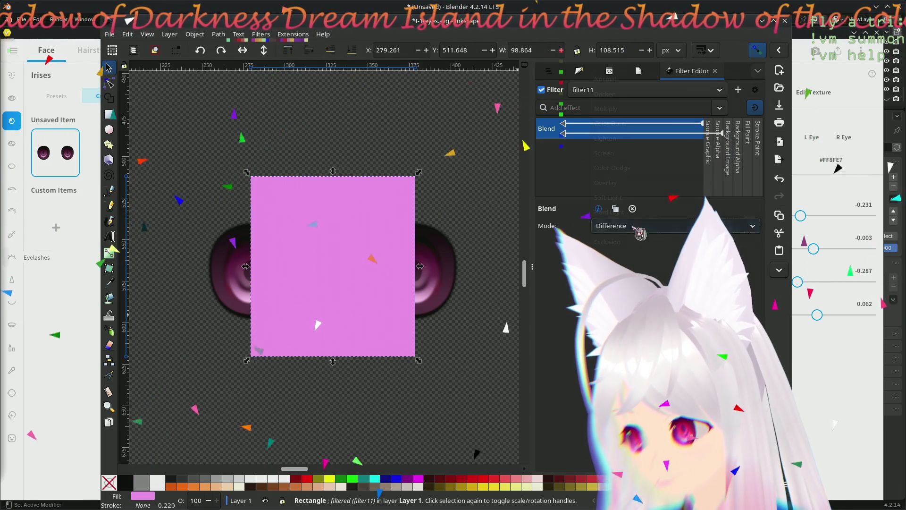
click(649, 226)
click(637, 183)
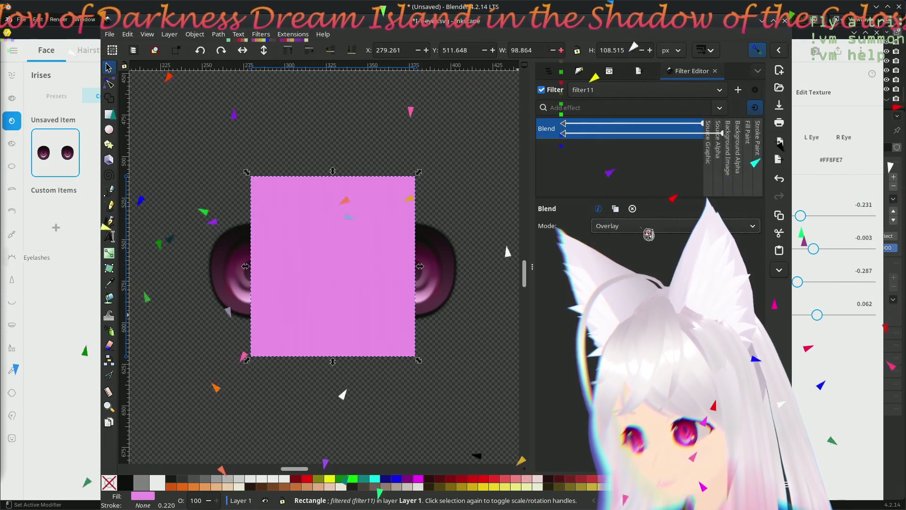
click(647, 227)
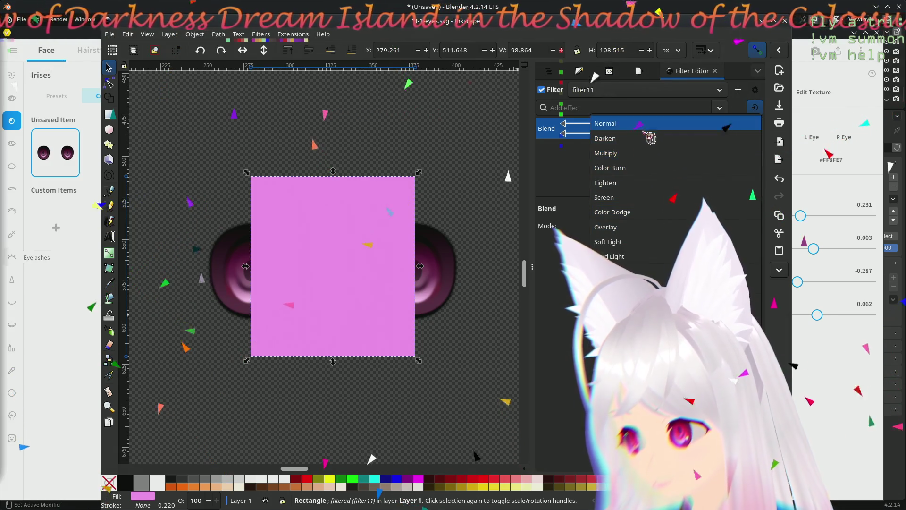
click(643, 154)
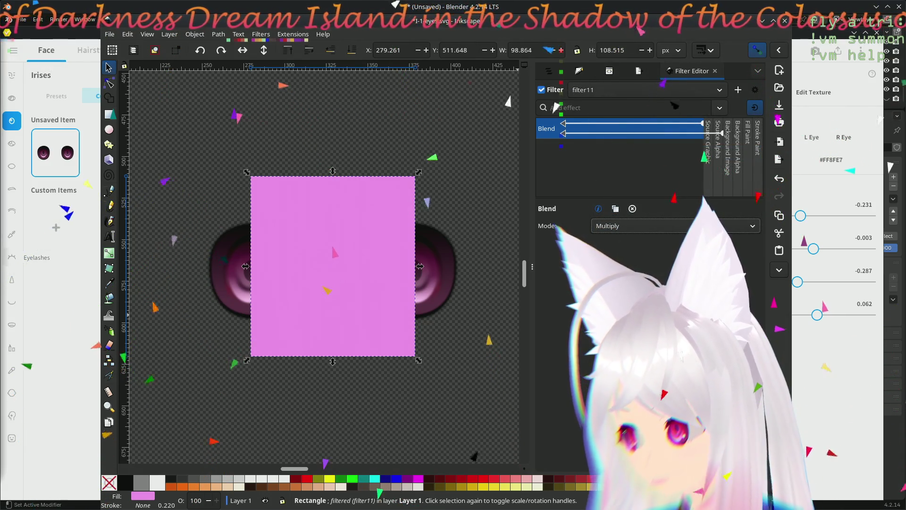
Step: Move the Blend's second input again and select the rectangle together with the eyes group
drag(572, 140, 718, 142)
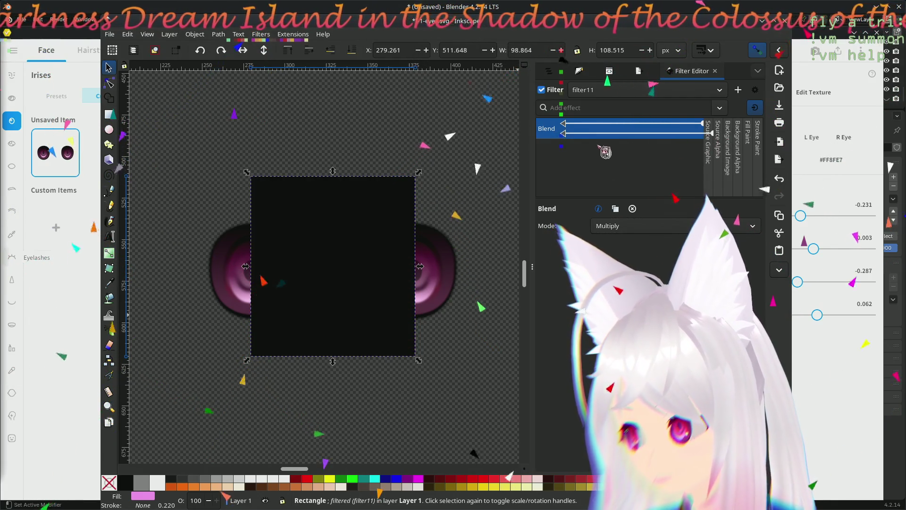
drag(576, 137, 709, 135)
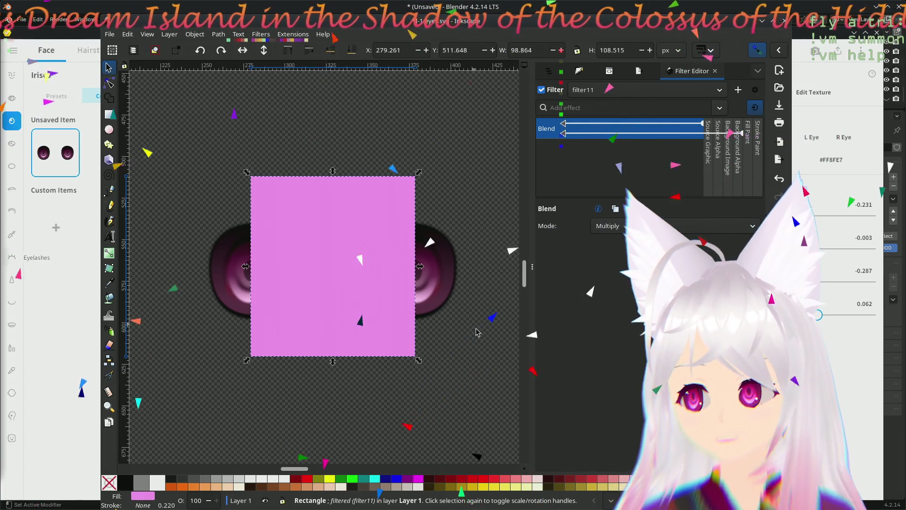
key(ctrl+a)
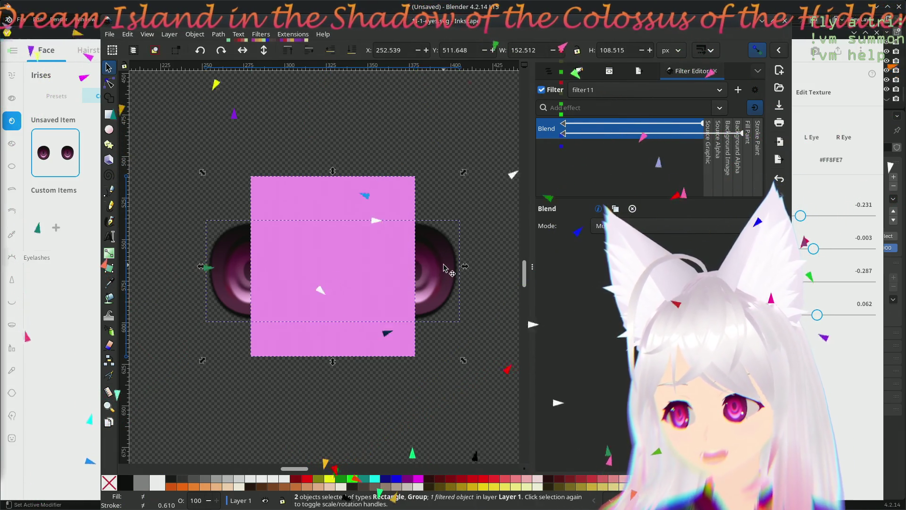
Step: Try Color Burn, return the Blend to Normal and feed its second input from Background Image
click(169, 34)
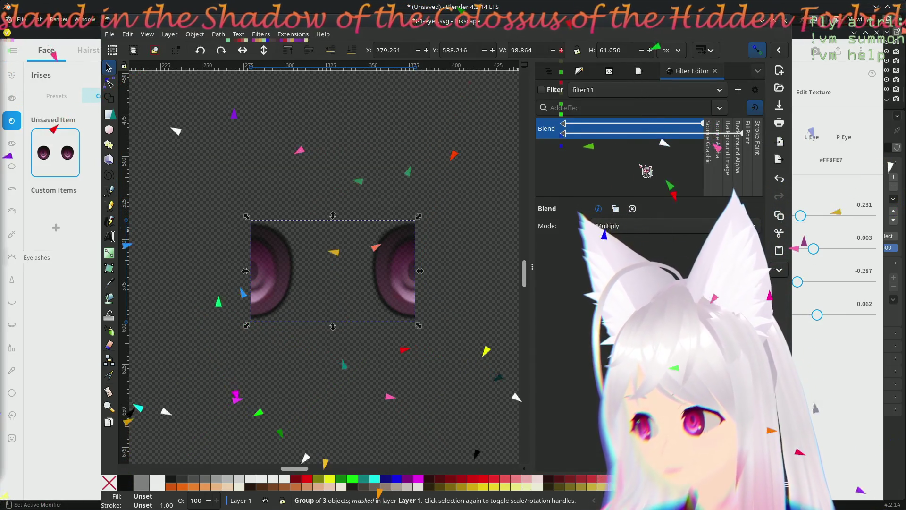
click(632, 227)
click(634, 242)
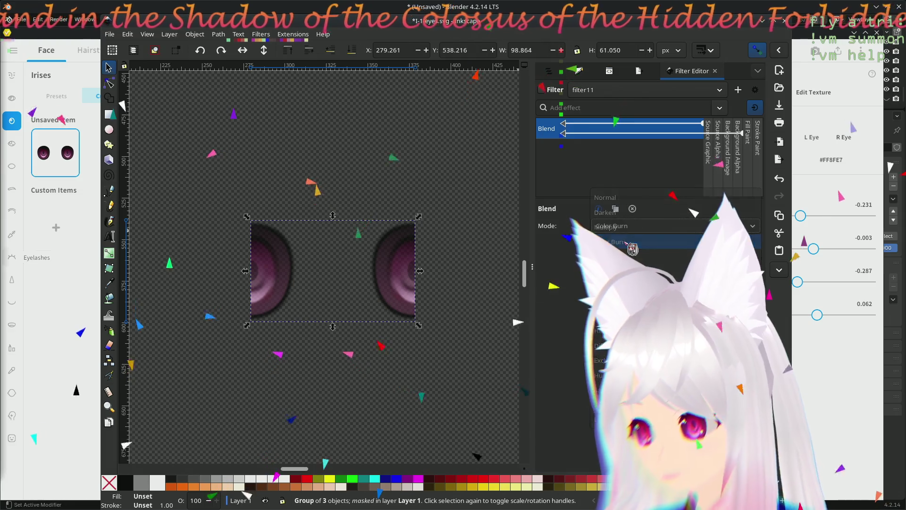
click(636, 227)
click(644, 187)
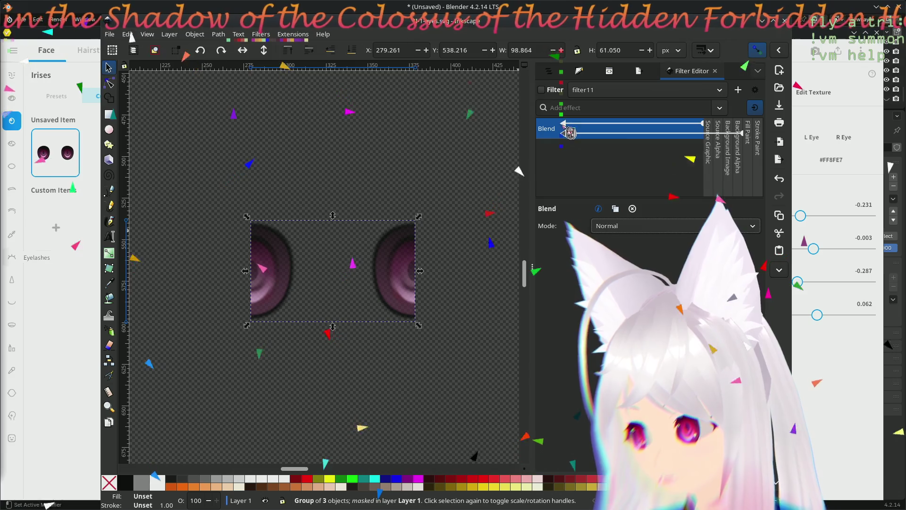
drag(570, 136, 736, 138)
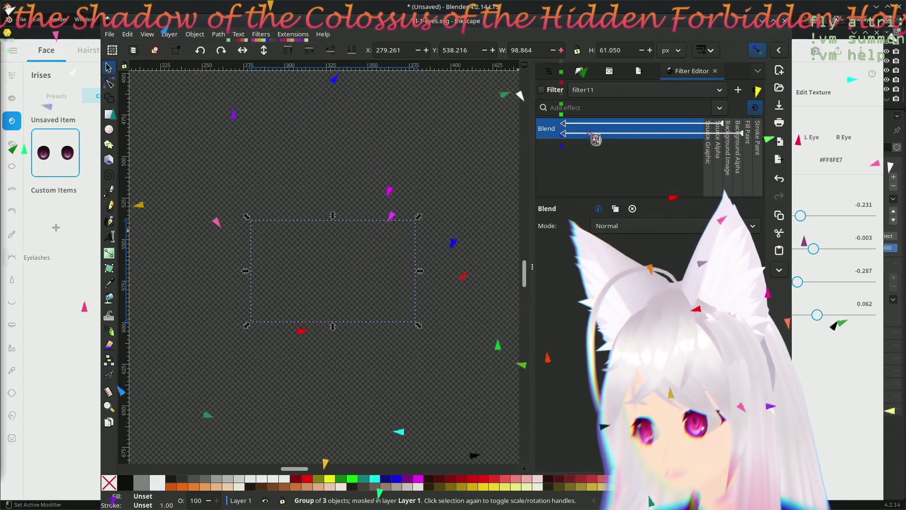
drag(570, 135, 728, 145)
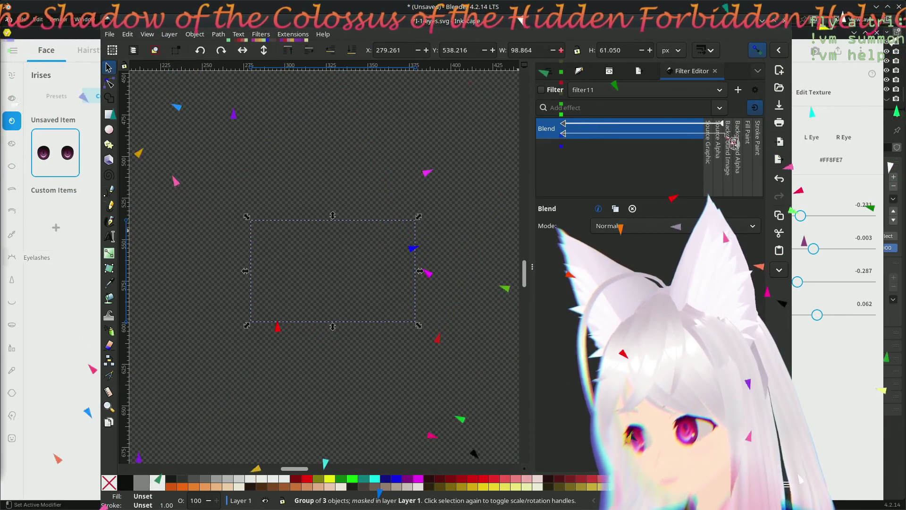
Step: Feed the Blend inputs from Source Graphic and switch its mode to Color
click(618, 226)
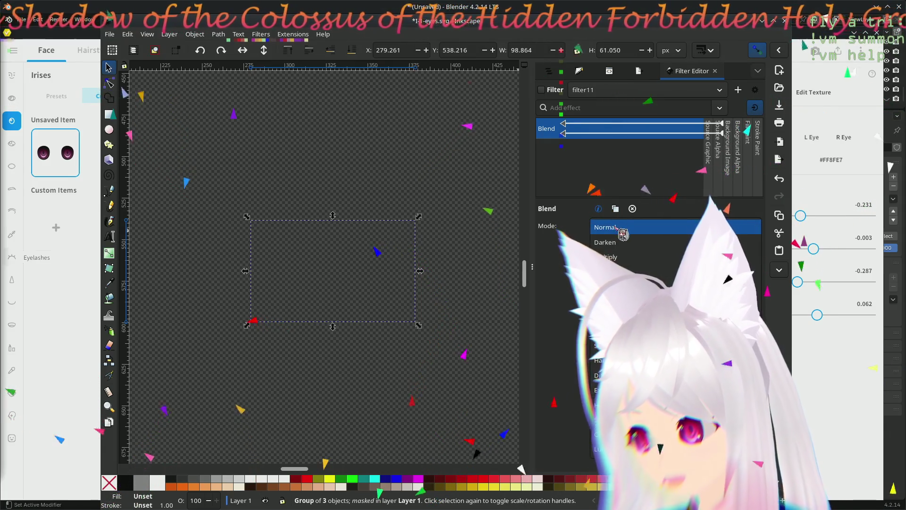
click(622, 228)
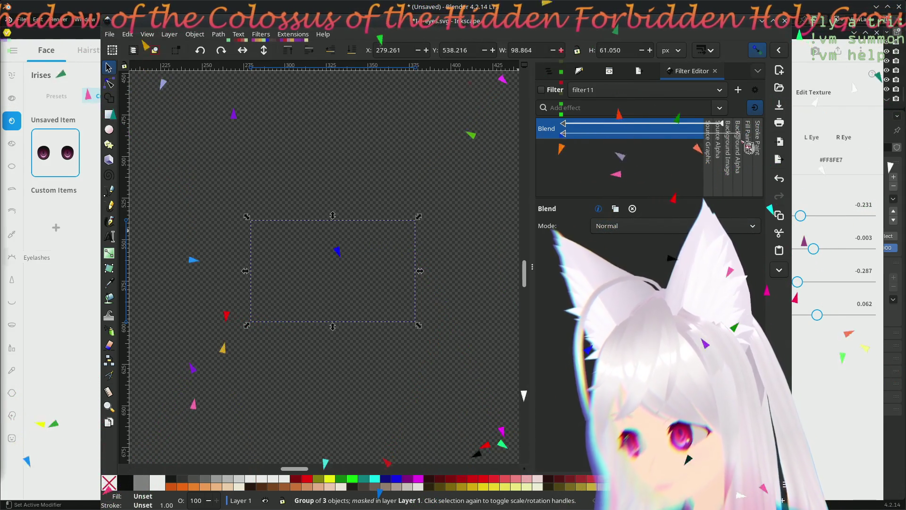
drag(563, 133, 747, 126)
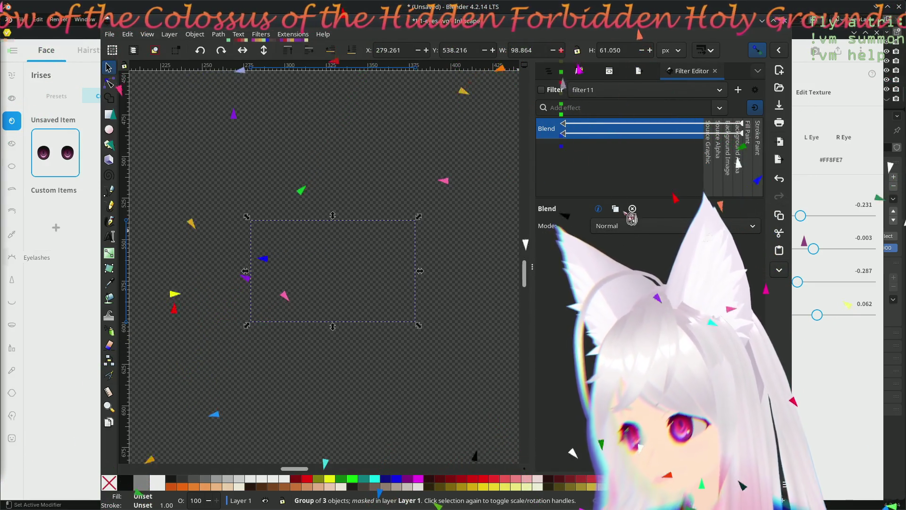
click(645, 233)
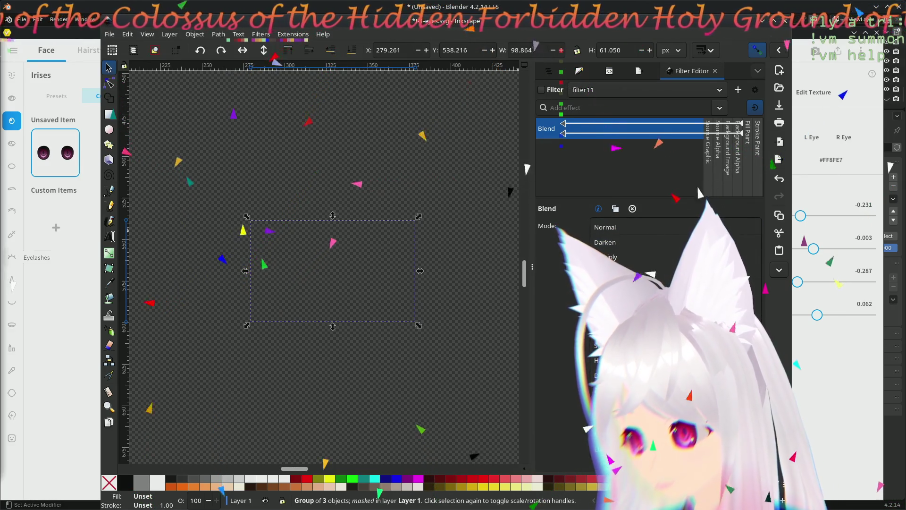
click(624, 226)
click(624, 253)
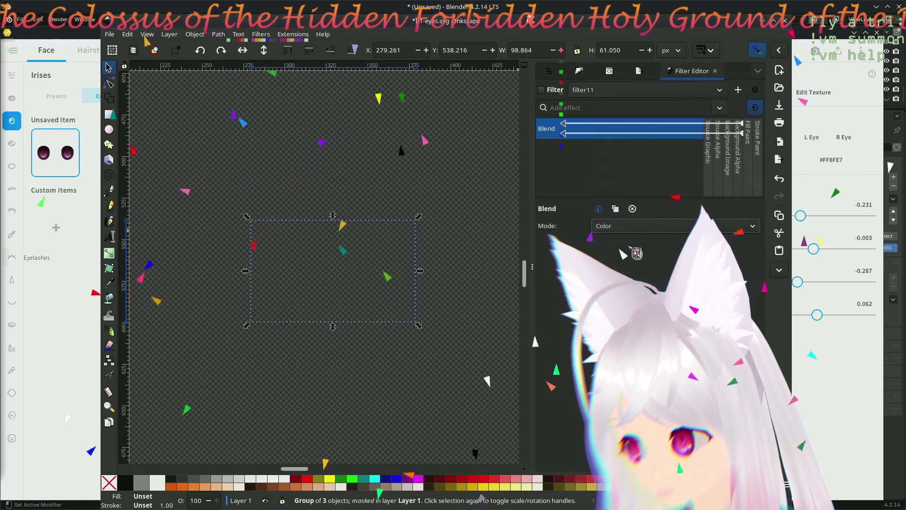
Step: Add a Composite primitive to filter11 from the Add effect list under Compositing
click(721, 109)
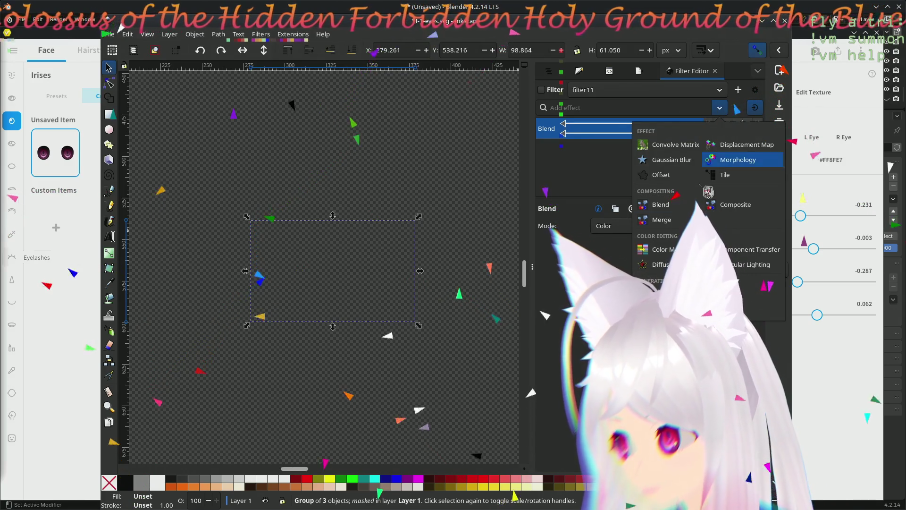
mouse_move(735, 205)
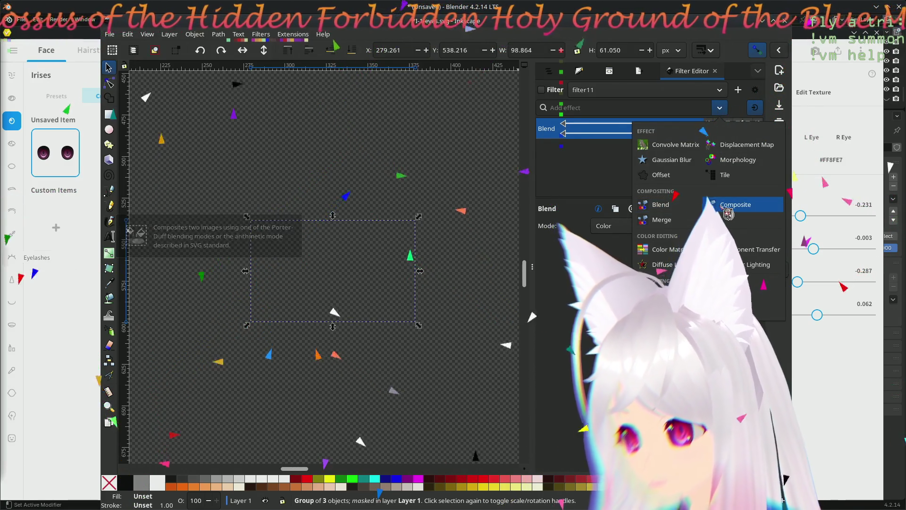
click(730, 207)
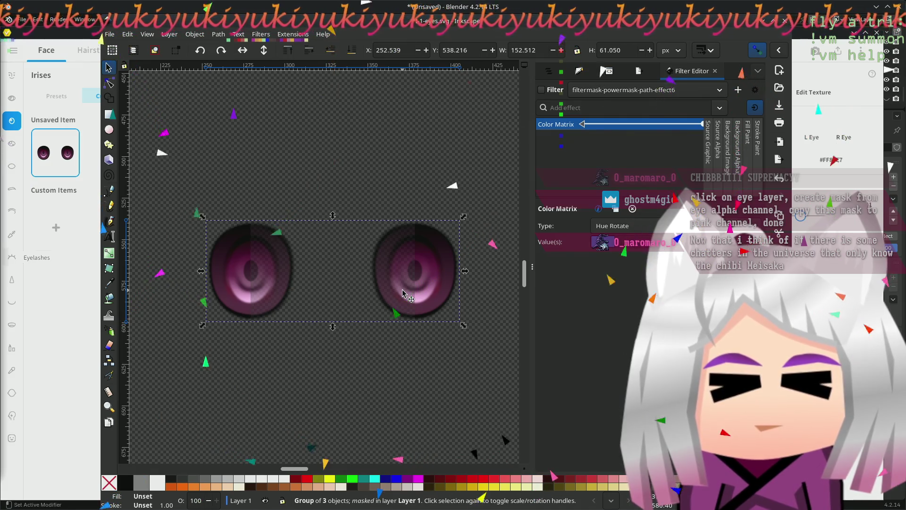
Step: Release the mask from the eye group and select the pink rectangle beneath
right_click(402, 293)
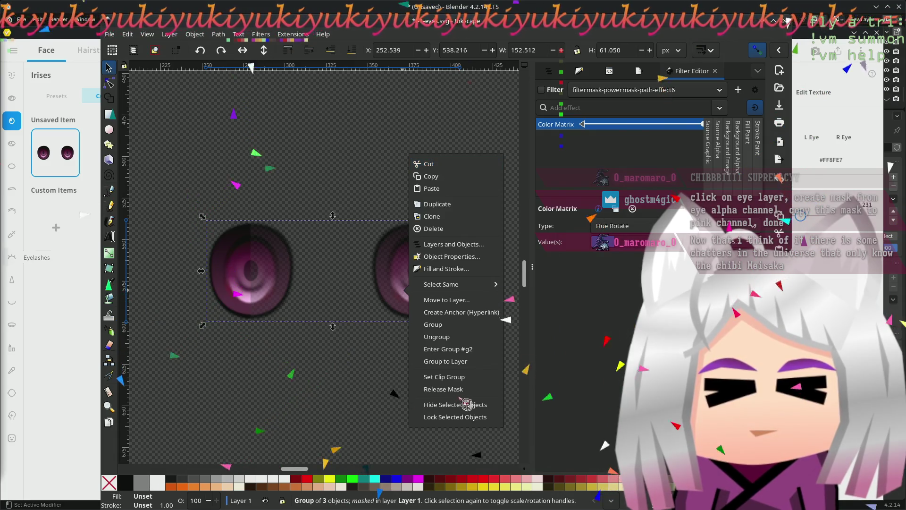
click(446, 390)
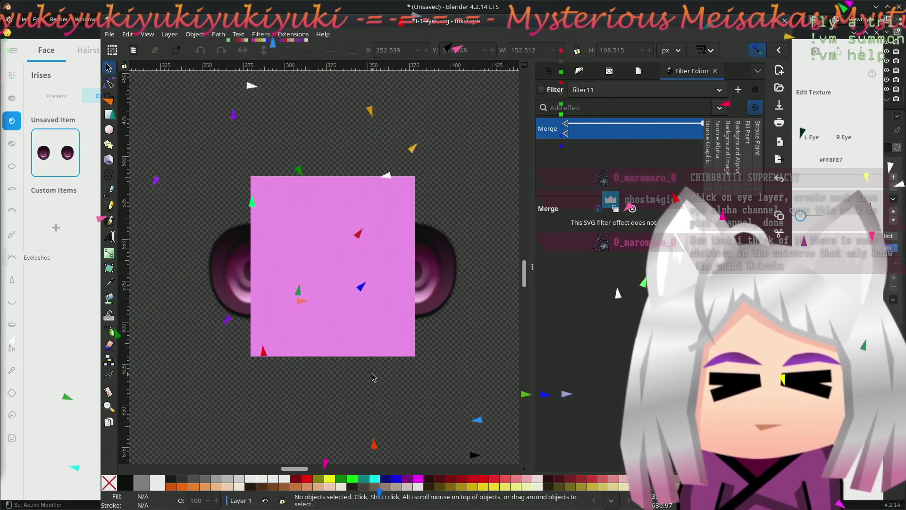
click(366, 335)
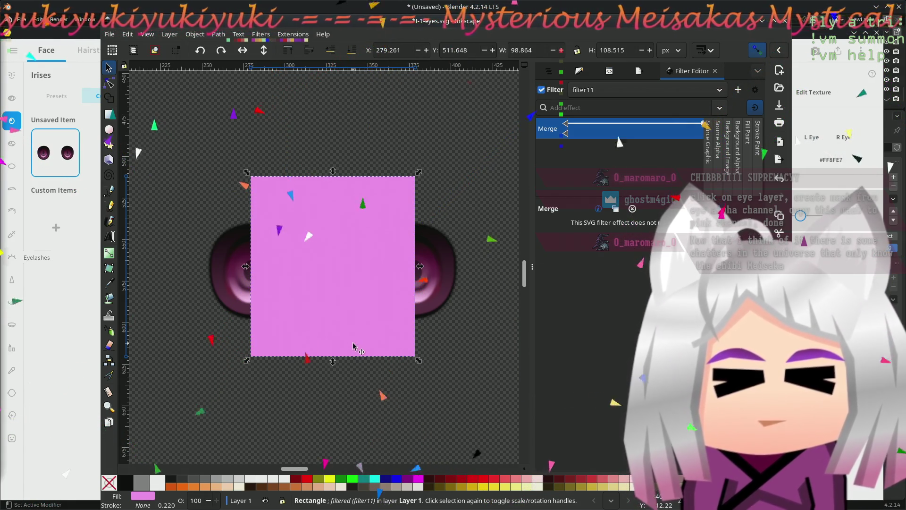
Step: Check the rectangle's Move to Layer choice, leave it in Layer 1, and open Filters > Filter Editor
right_click(350, 343)
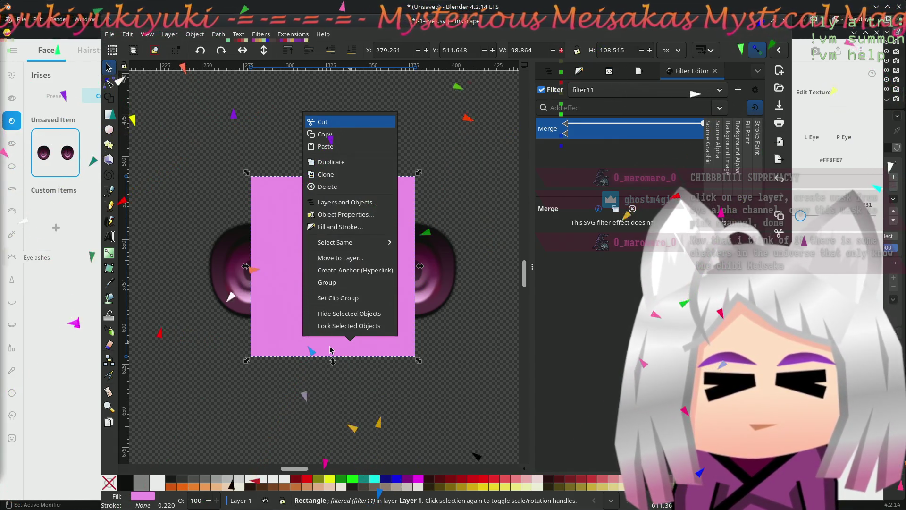
click(333, 258)
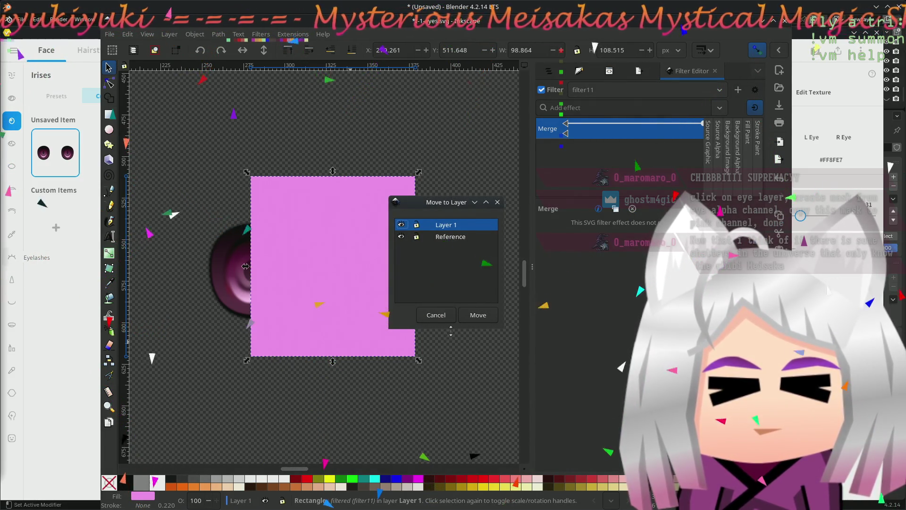
click(441, 316)
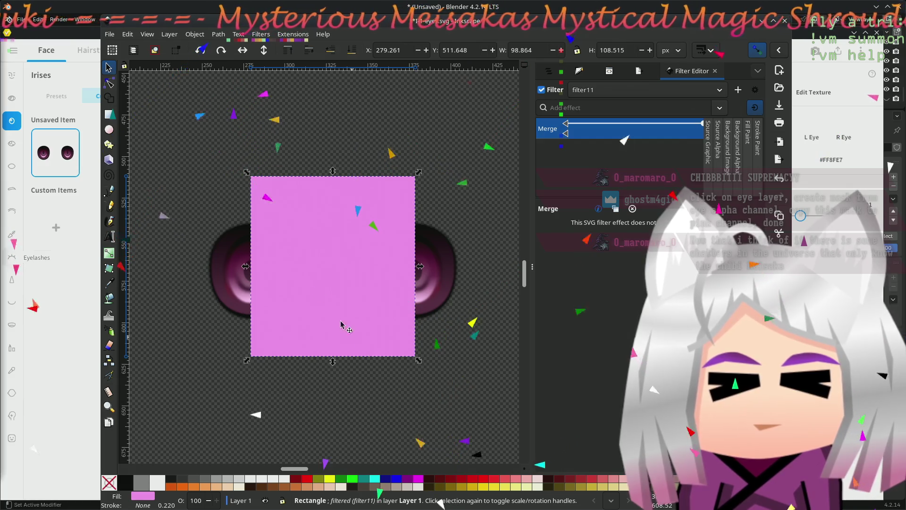
click(269, 38)
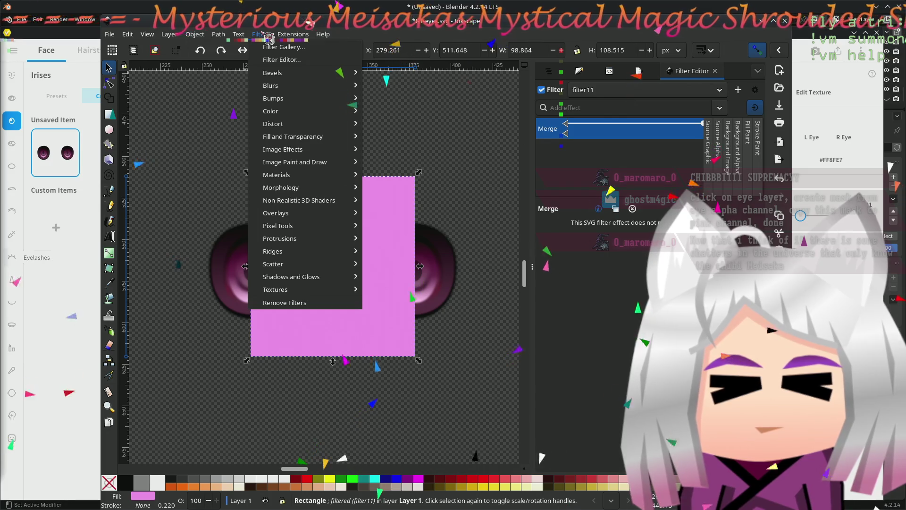
click(283, 59)
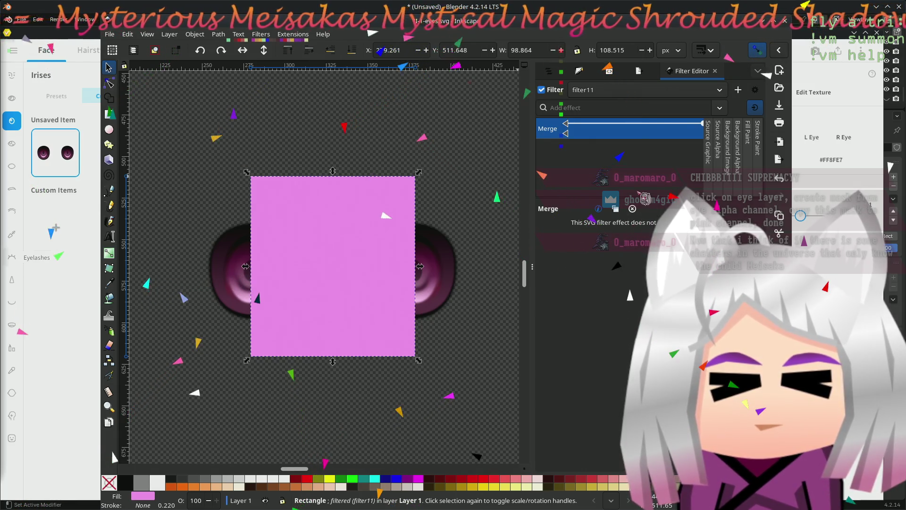
Step: Toggle filter11's input sources and region settings, then add a Flood primitive after the Merge
click(757, 110)
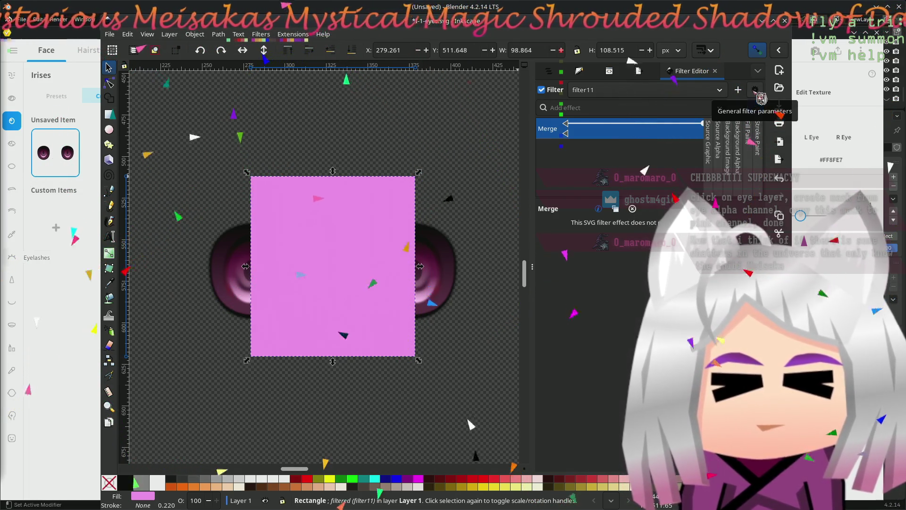
click(757, 89)
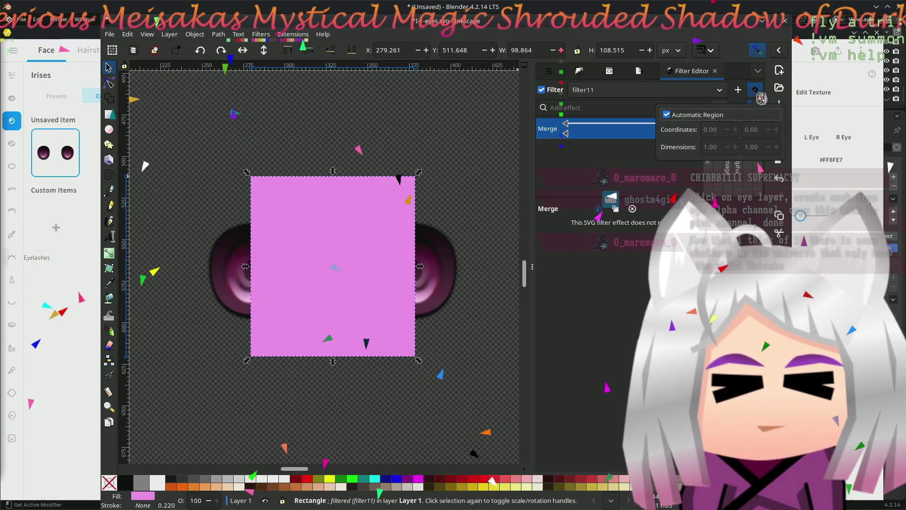
click(757, 91)
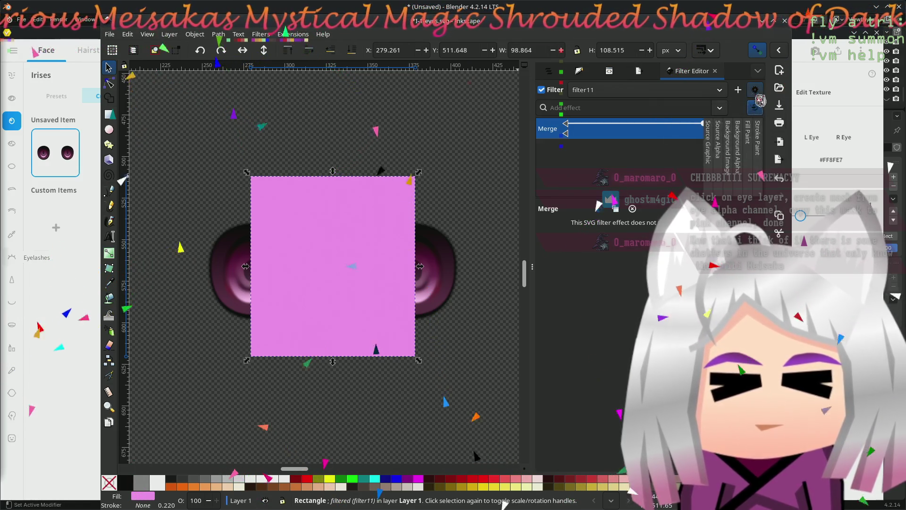
right_click(372, 197)
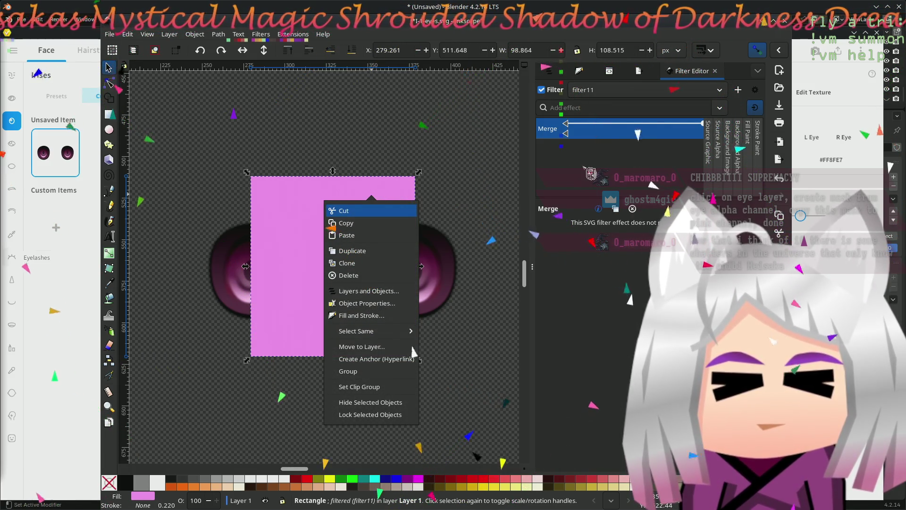
key(Escape)
click(722, 109)
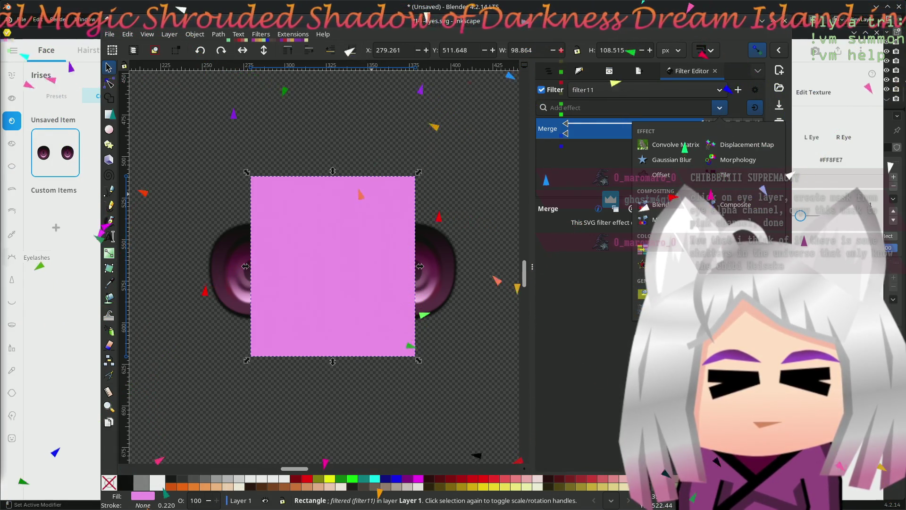
click(663, 294)
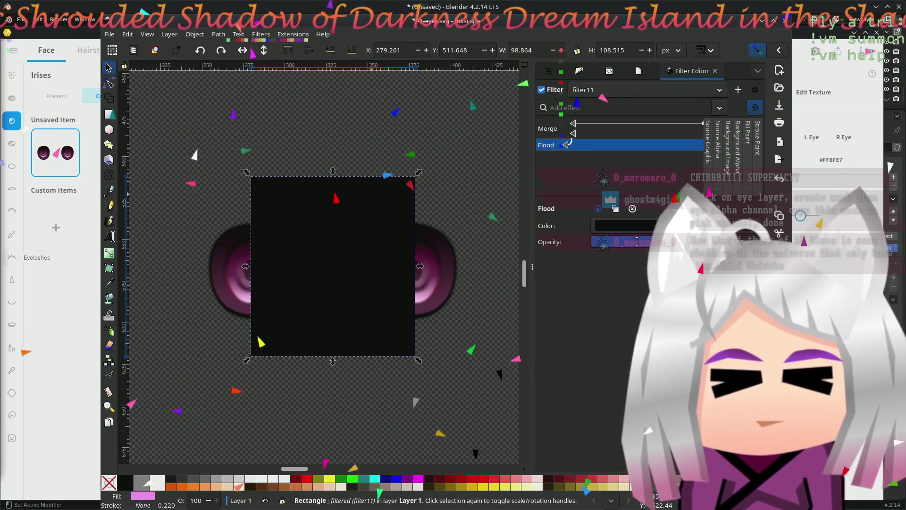
Step: Look up the rectangle's pink fill colour in Fill and Stroke for the Flood primitive
click(617, 225)
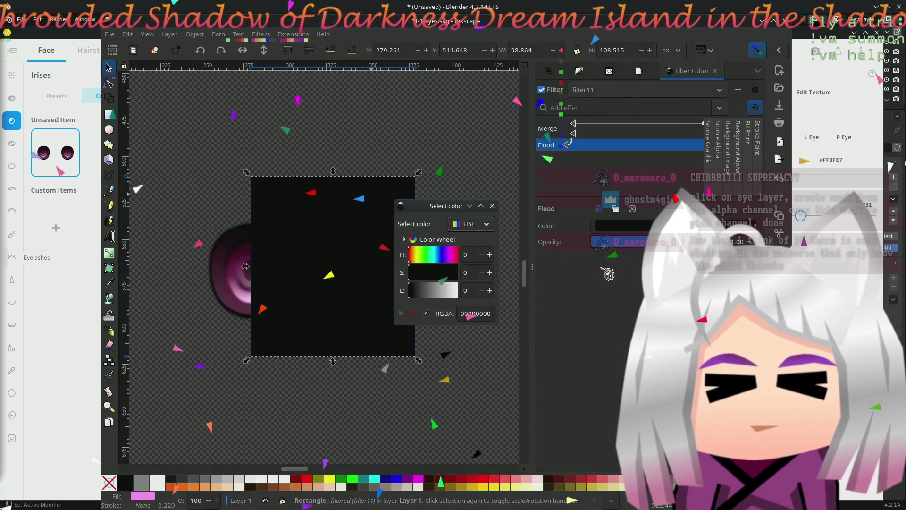
click(490, 208)
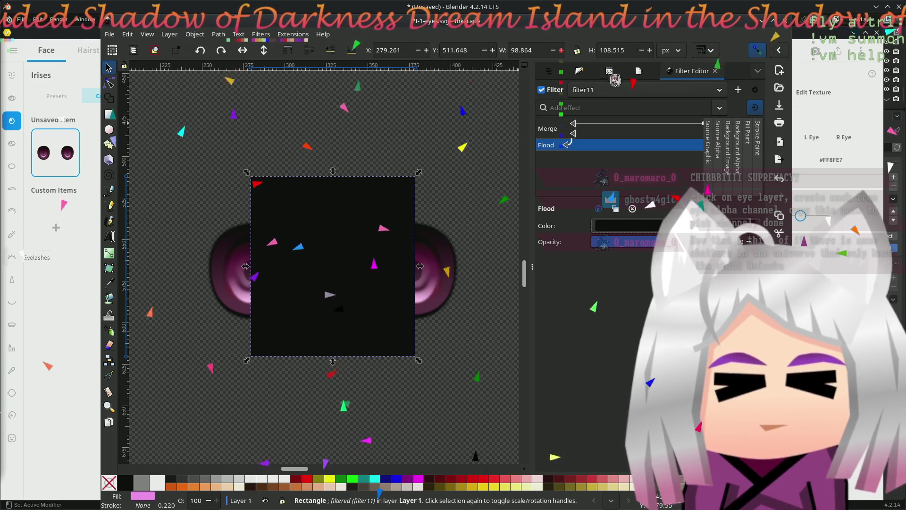
click(580, 71)
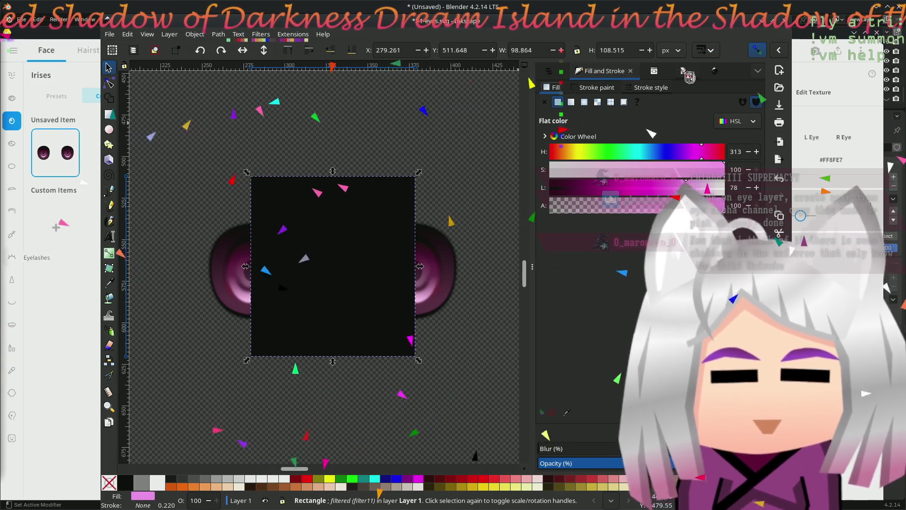
click(693, 75)
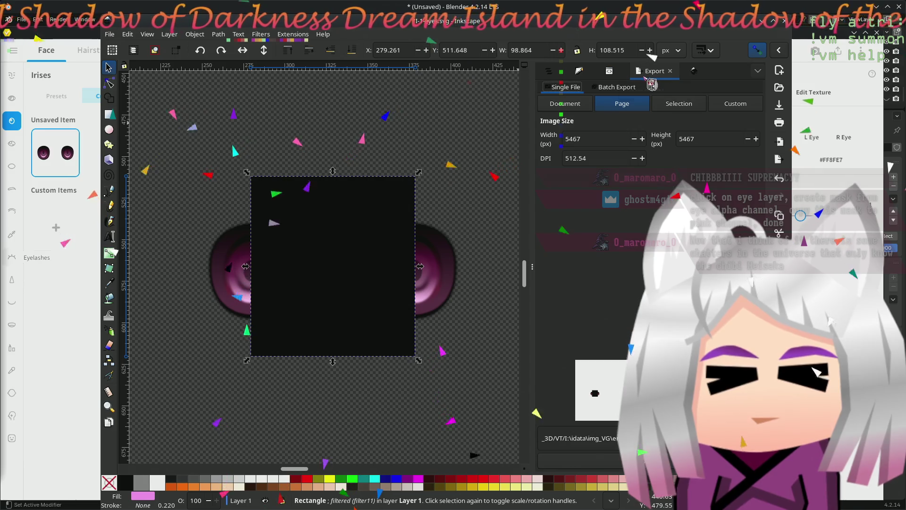
click(594, 73)
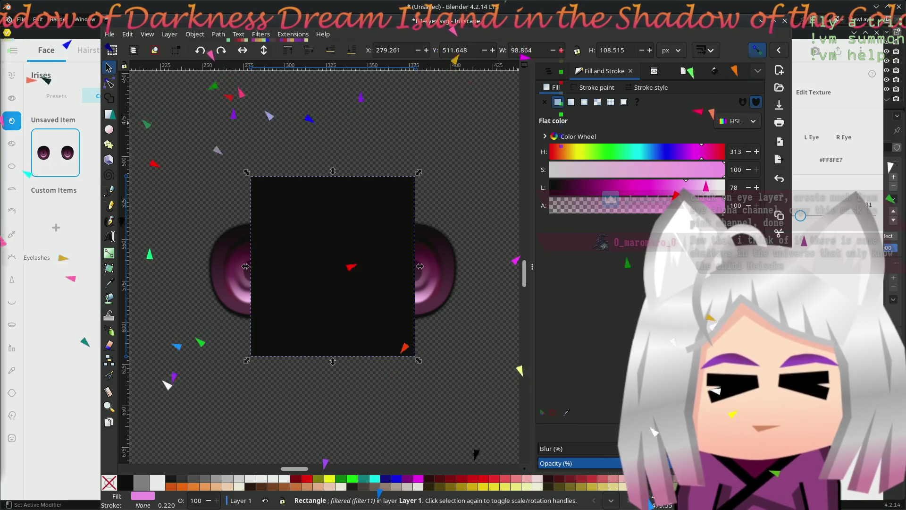
click(714, 71)
Step: Set the Flood colour's RGBA to ff8fe7ff, turning the rectangle solid pink
click(624, 225)
click(494, 314)
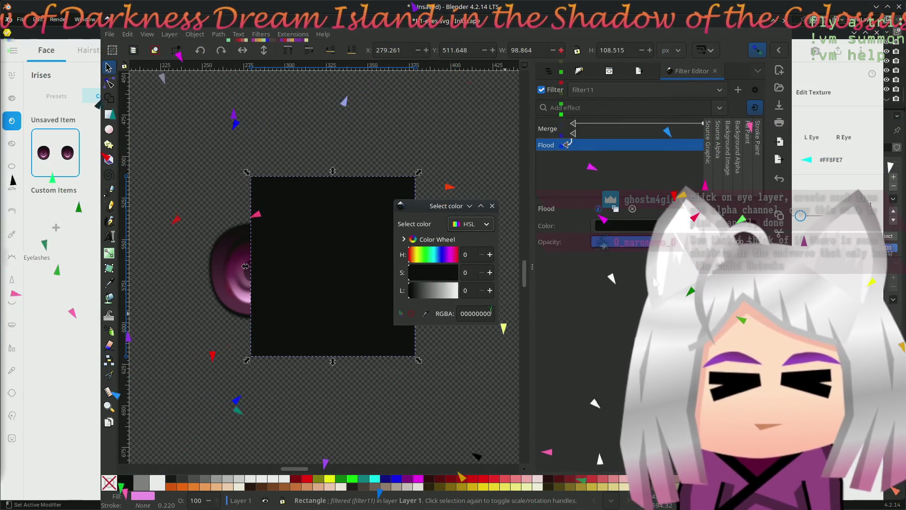
text(ff8fe7ff)
key(Return)
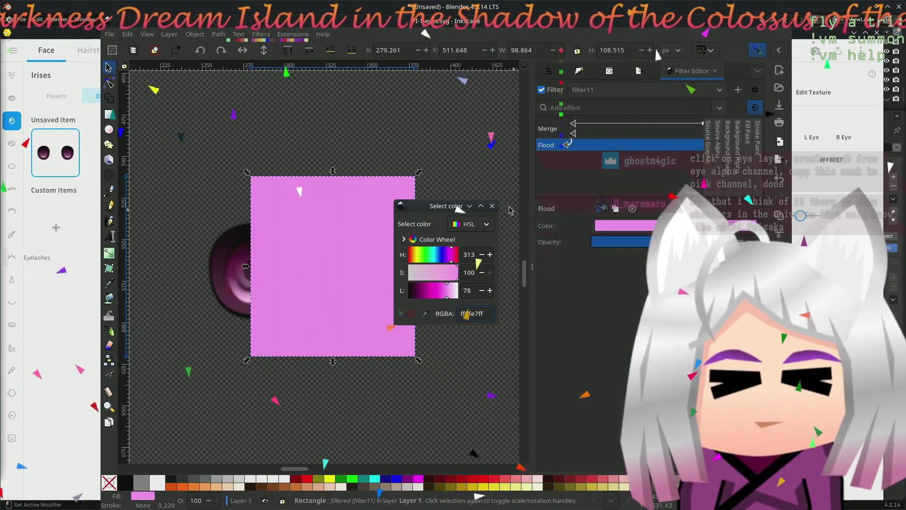
click(492, 206)
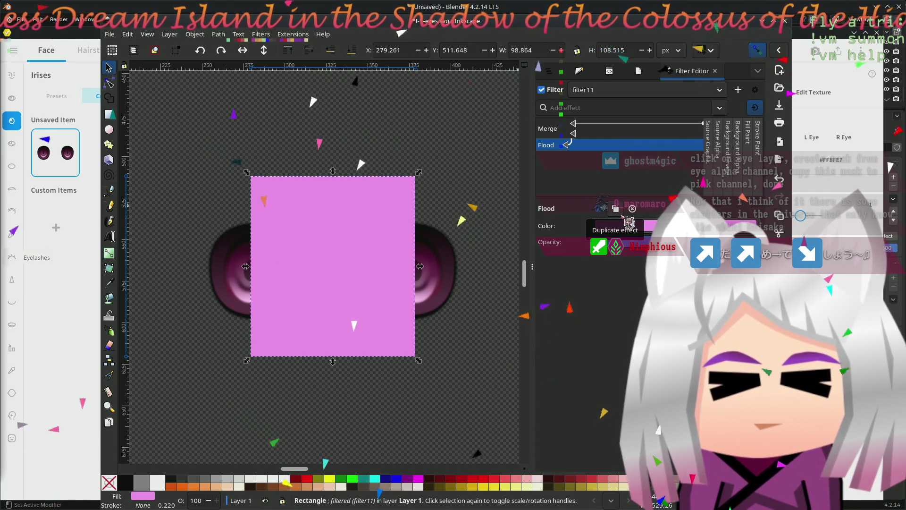
Step: Reorder Flood above Merge in filter11's list, then select the eye group on canvas
drag(562, 145, 560, 126)
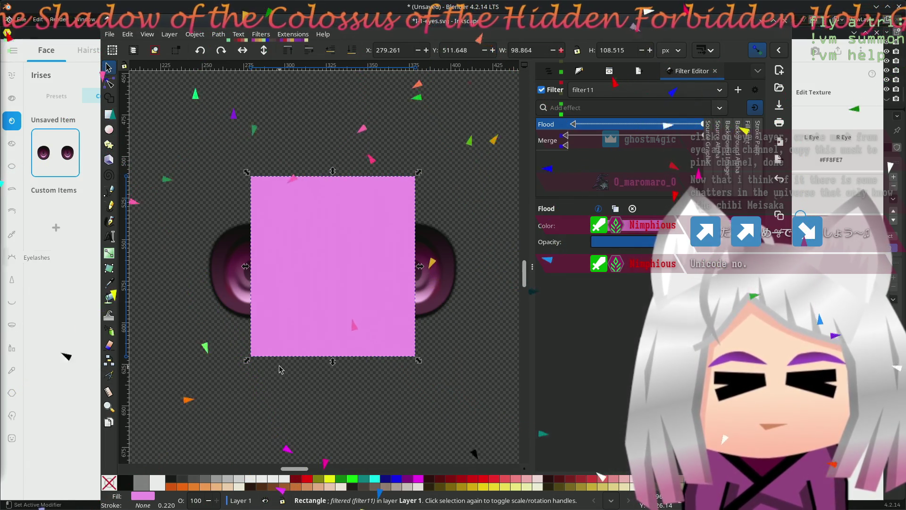
click(453, 329)
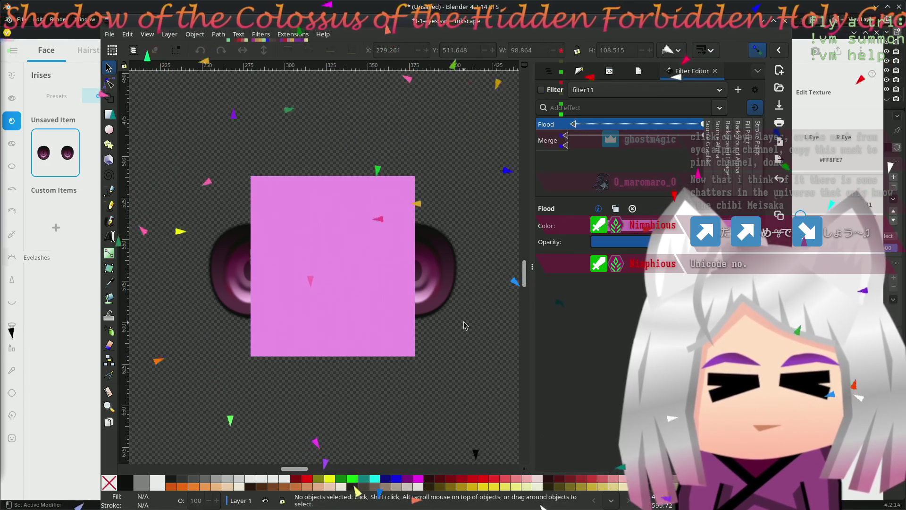
click(454, 281)
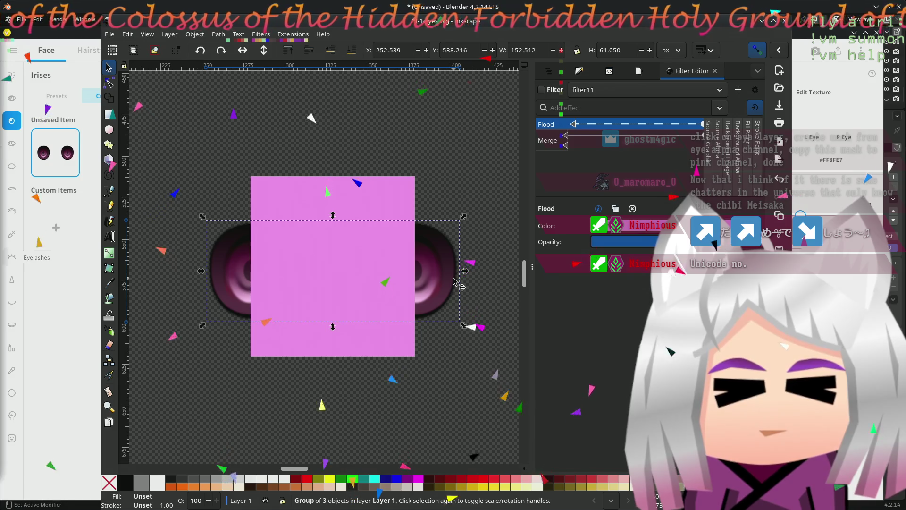
Step: Set the pink filtered rectangle as a mask on the eye group
click(397, 335)
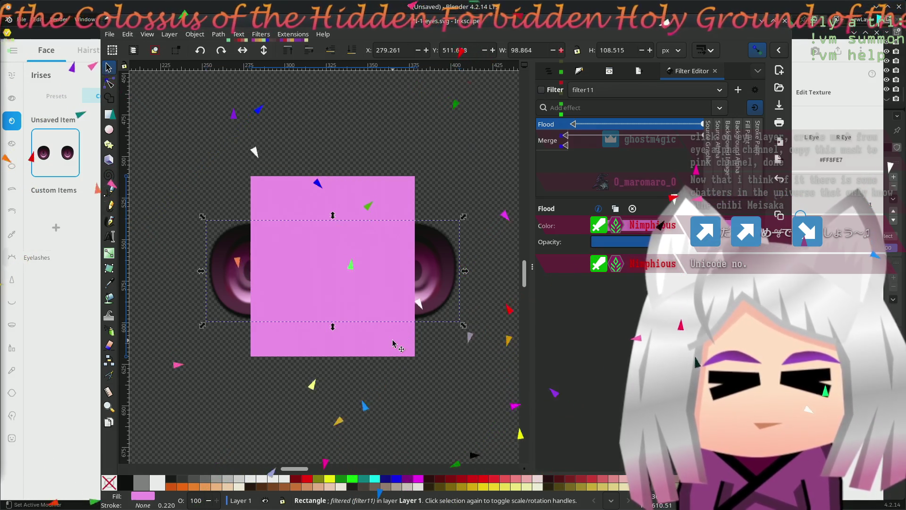
shift+click(454, 271)
scroll(453, 271, up, 1)
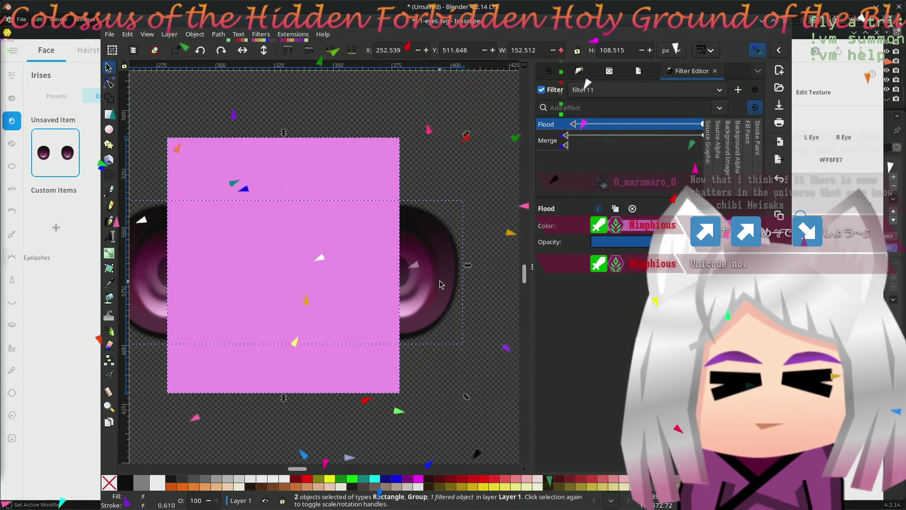
right_click(439, 285)
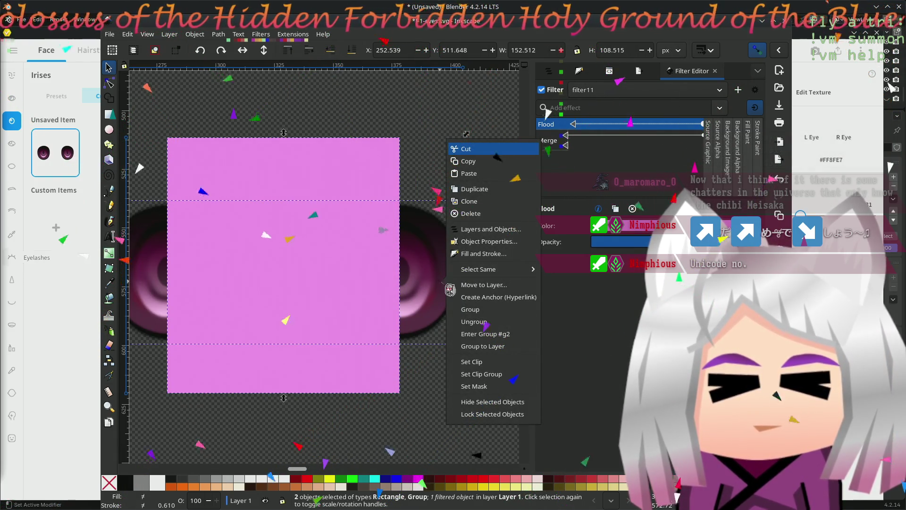
click(490, 387)
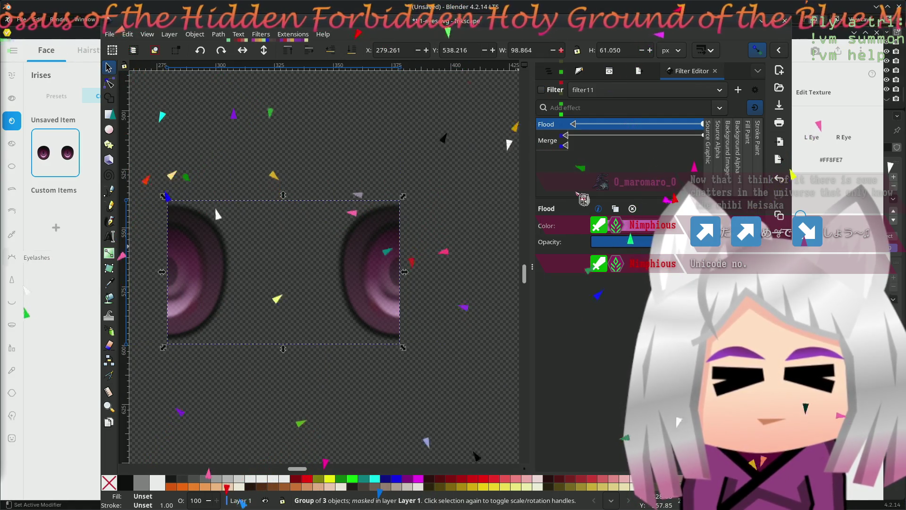
Step: Change the Merge primitive's input, which blanks out the eyes
click(567, 145)
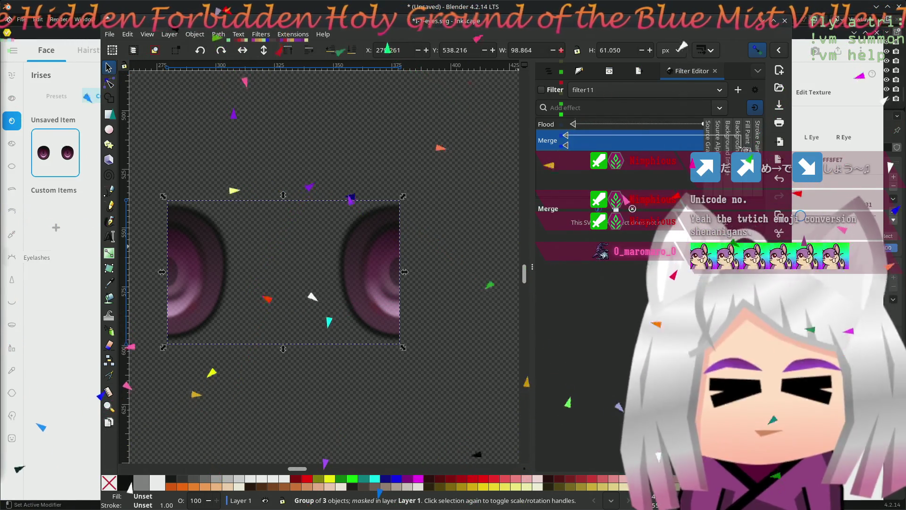
click(574, 142)
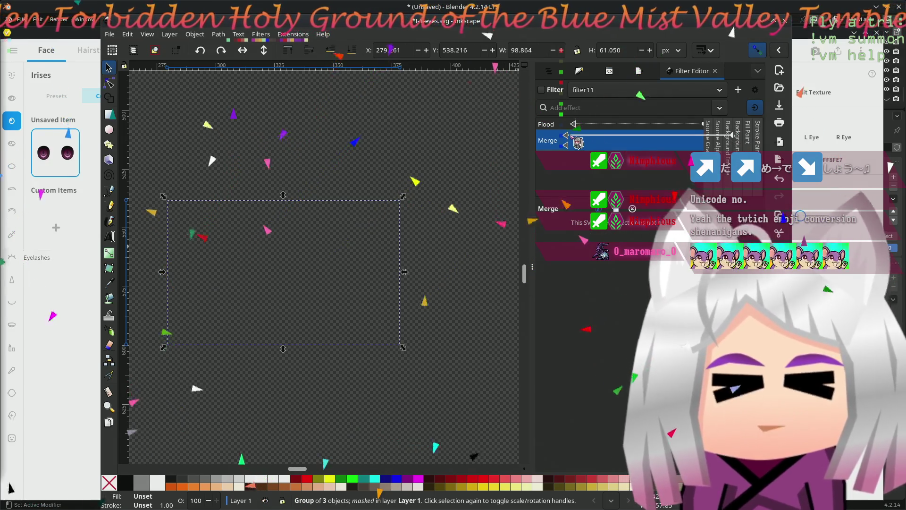
Step: Rewire Merge so the eyes render again and connect the Flood result into it
click(714, 143)
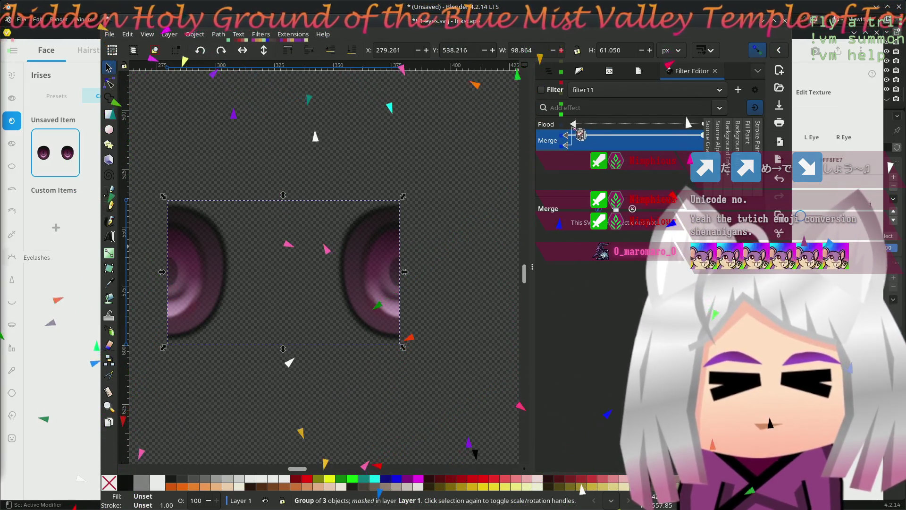
drag(582, 127, 572, 135)
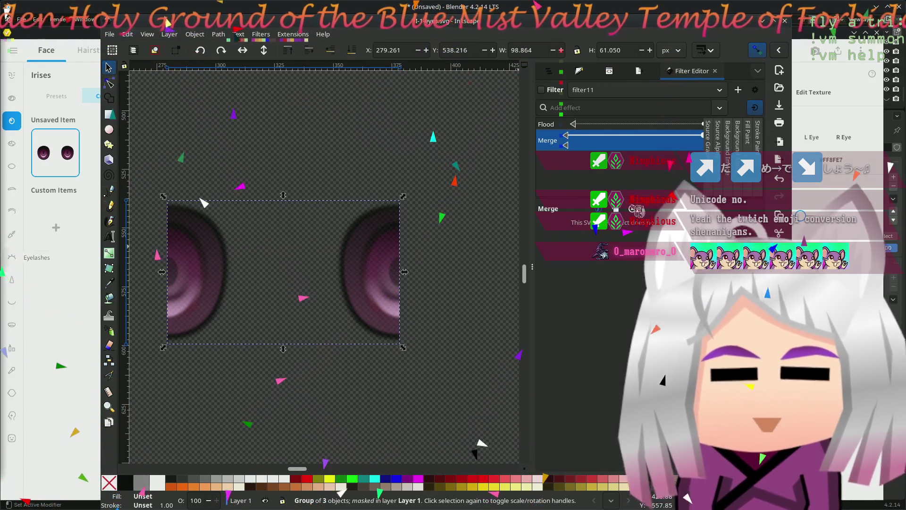
click(560, 125)
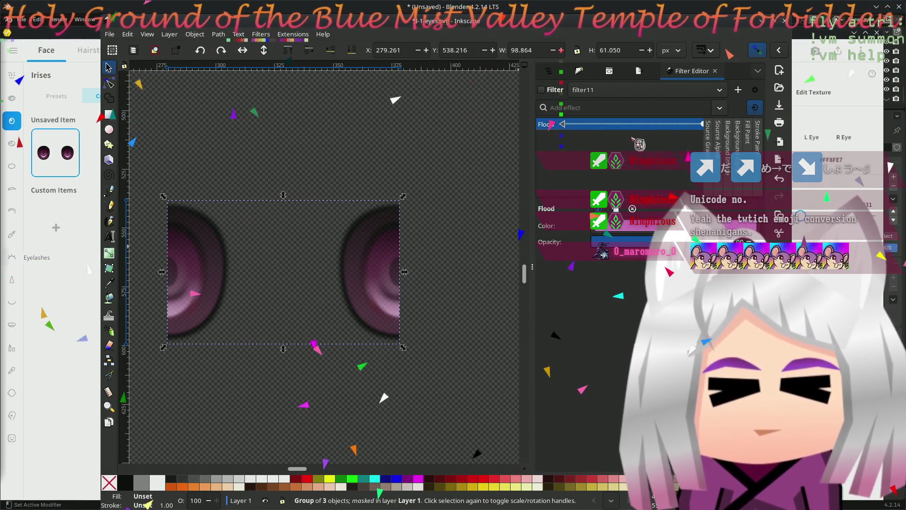
drag(556, 133, 716, 131)
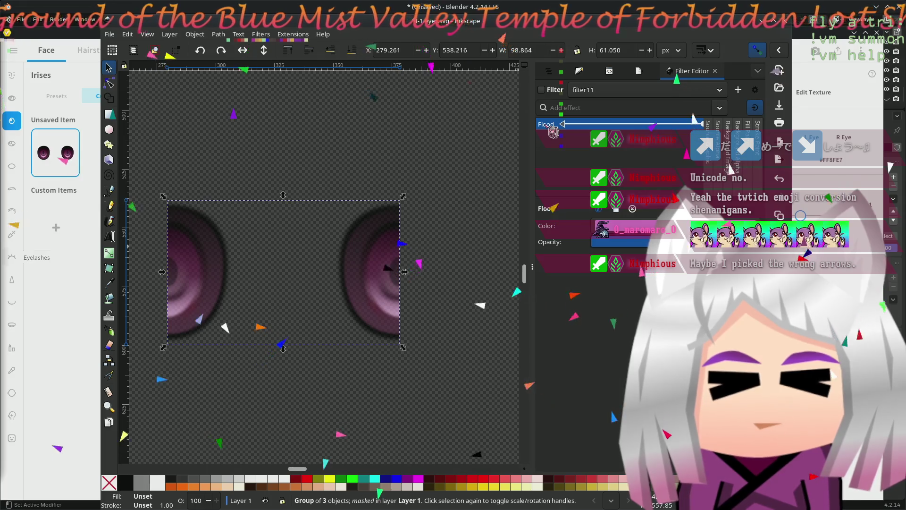
Step: Release the mask from the eye group, briefly re-masking and releasing it again
right_click(356, 136)
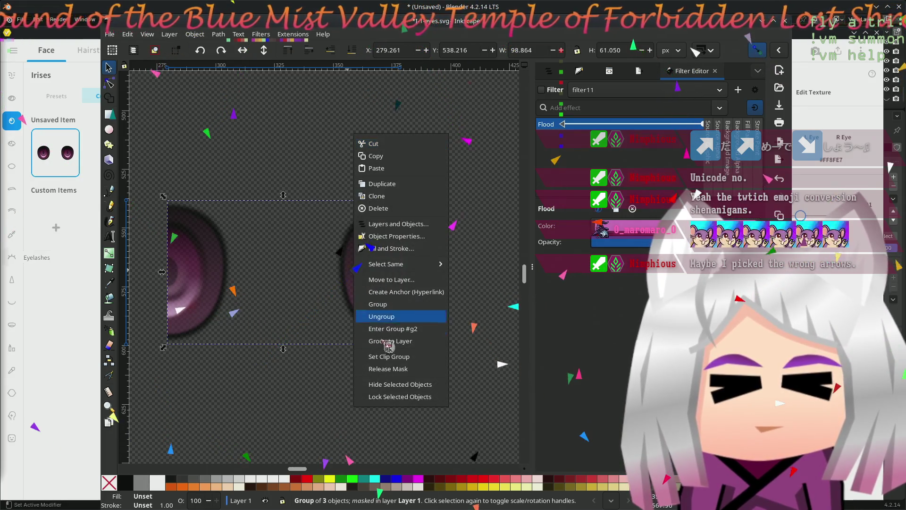
click(414, 369)
click(370, 364)
alt+click(375, 354)
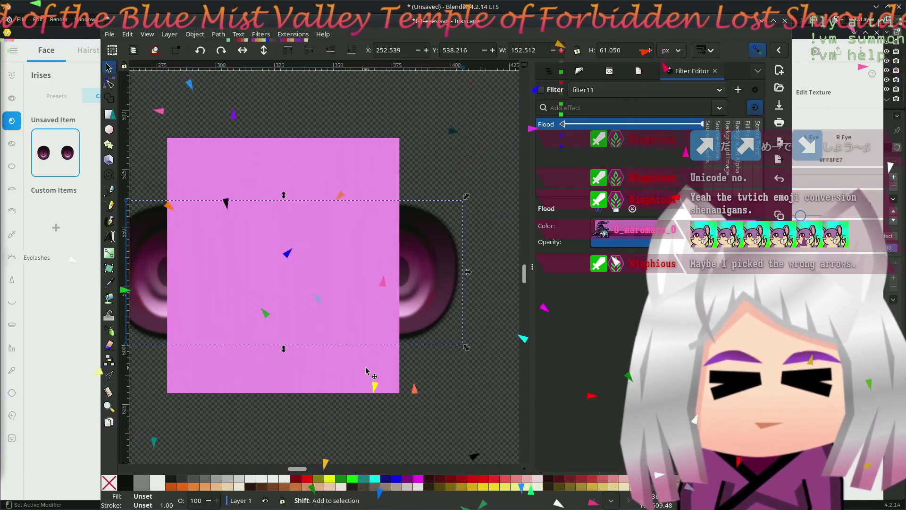
right_click(313, 365)
click(376, 326)
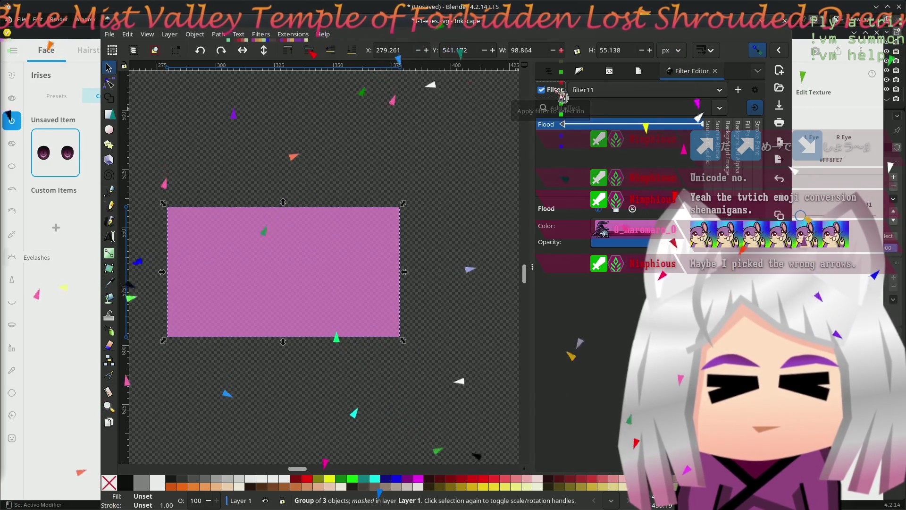
key(ctrl)
right_click(355, 324)
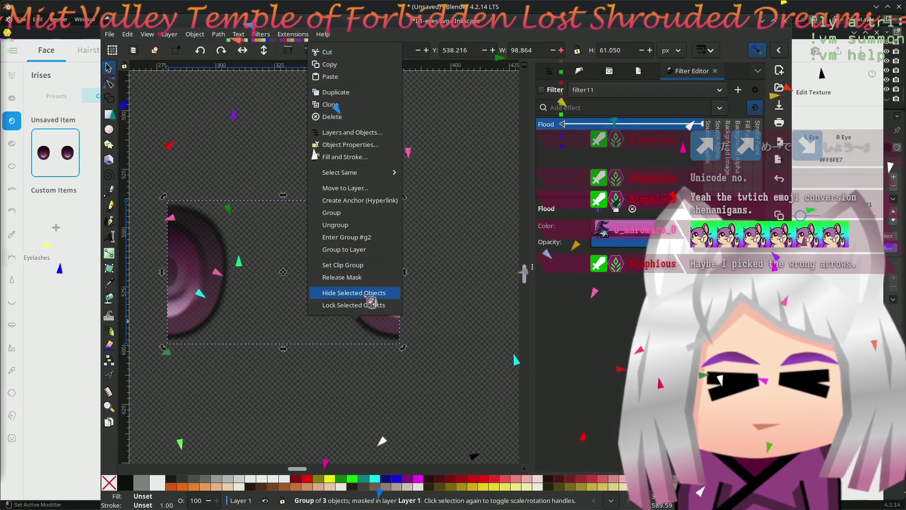
click(354, 278)
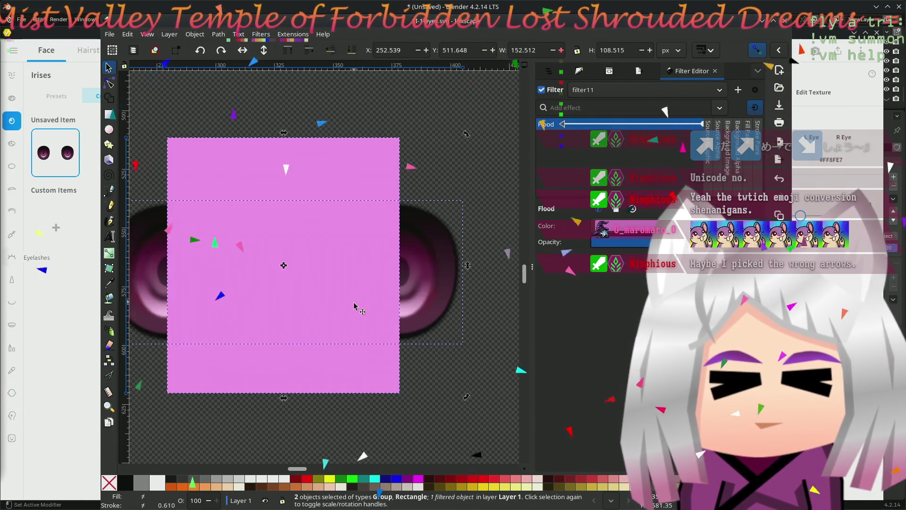
Step: Turn filter11 on for the eye group, which now renders as a flat pink band
click(491, 331)
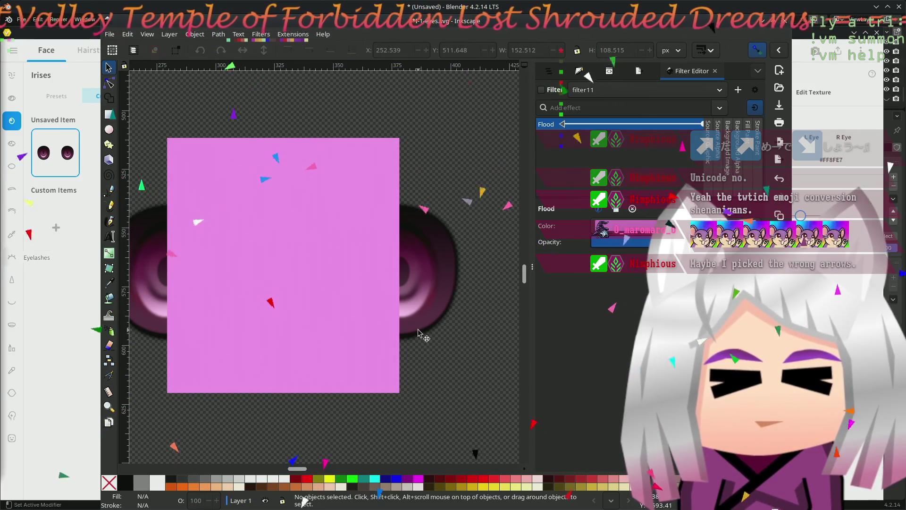
click(440, 284)
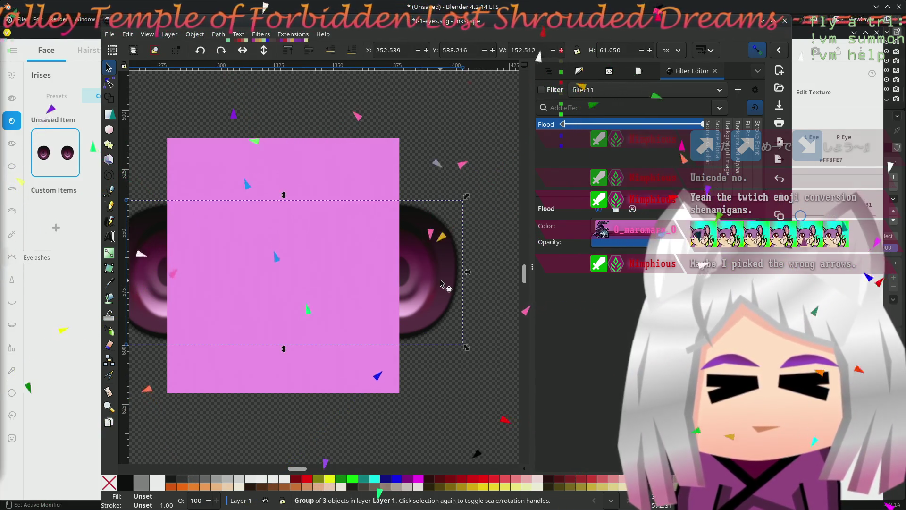
click(542, 90)
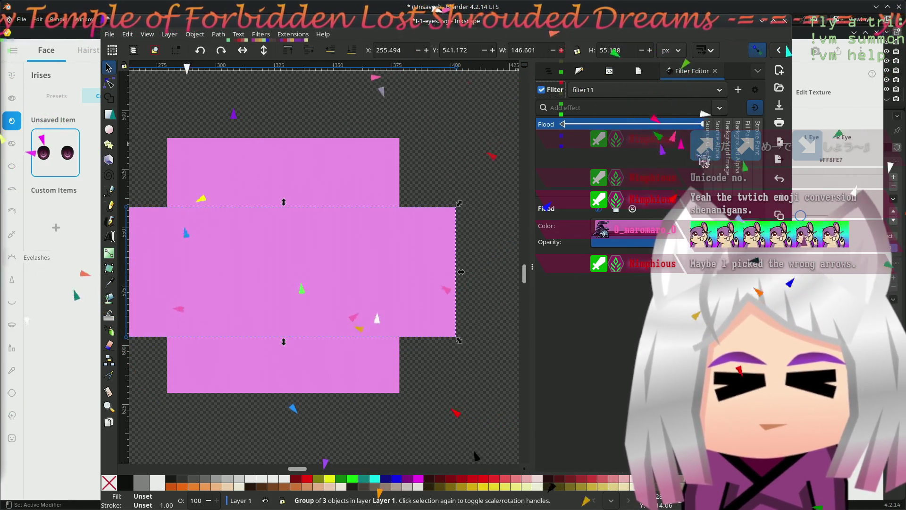
click(340, 182)
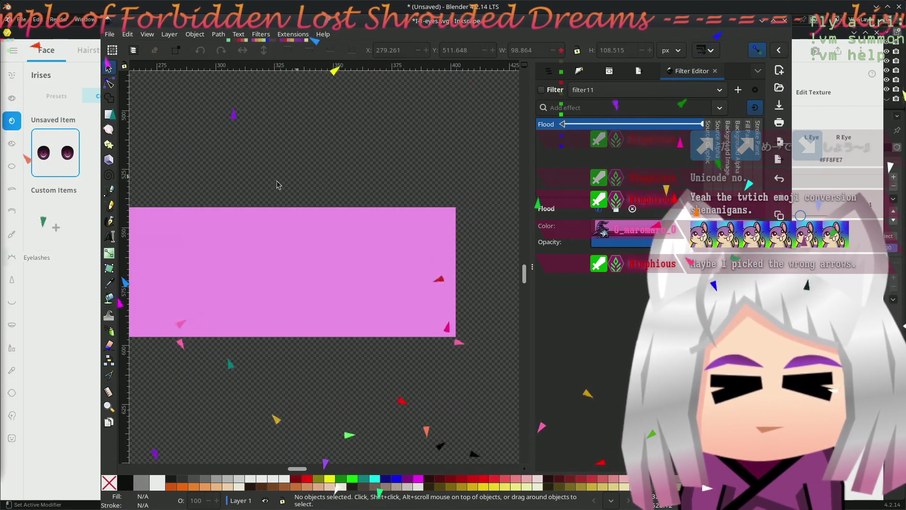
click(421, 294)
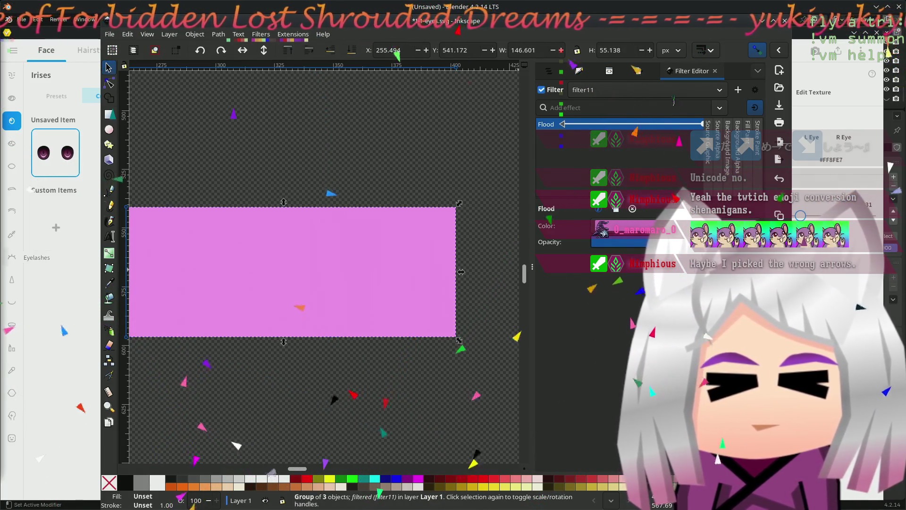
click(720, 109)
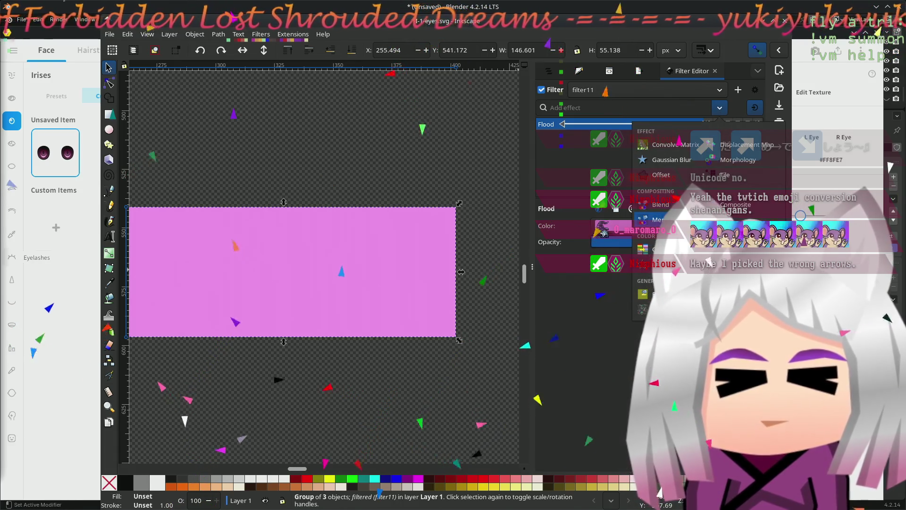
Step: Add a Blend primitive fed by Source Graphic and the Flood, showing irises over pink
click(661, 204)
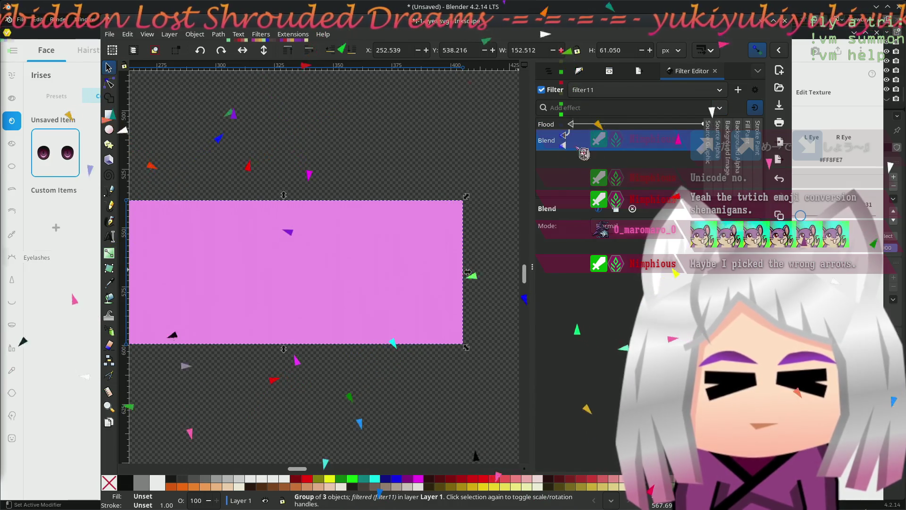
drag(571, 156, 709, 152)
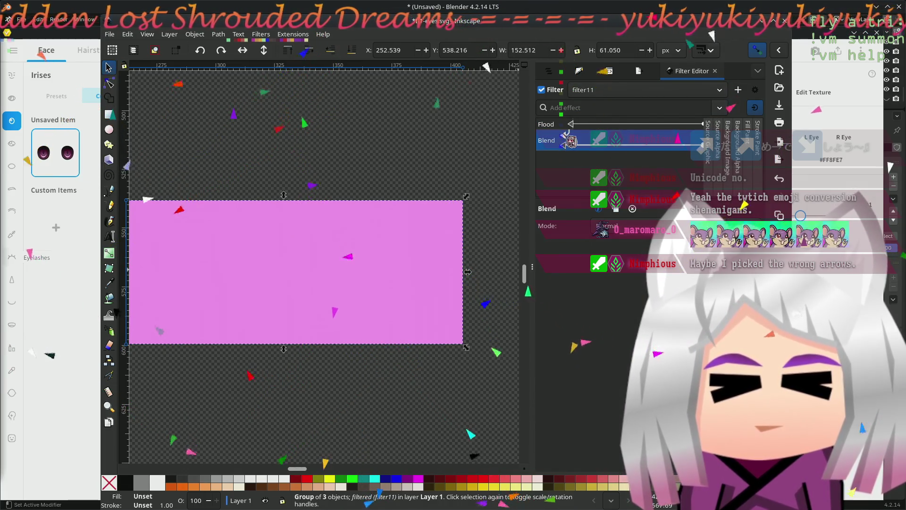
drag(565, 145, 715, 146)
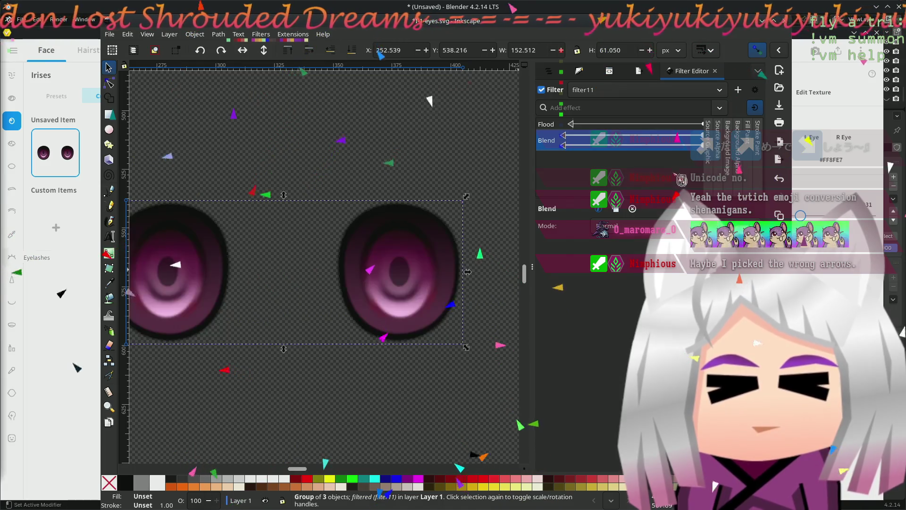
drag(564, 140, 573, 124)
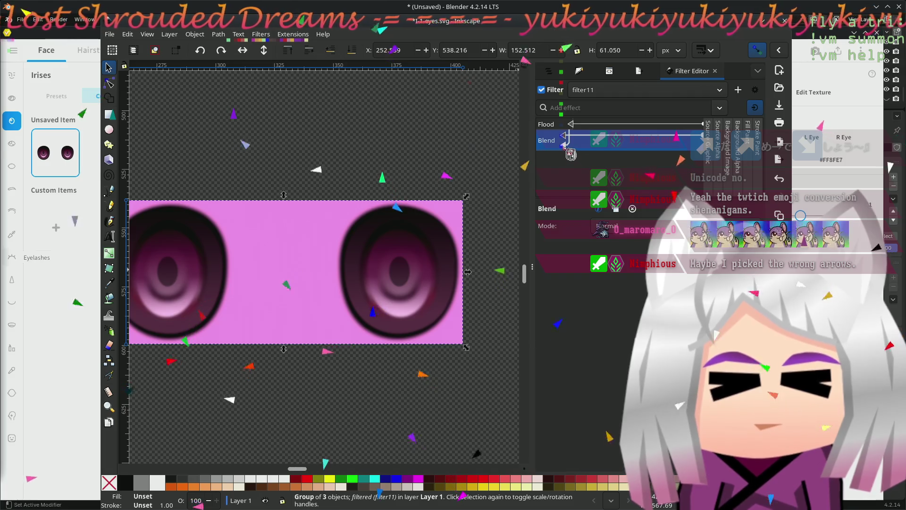
click(621, 227)
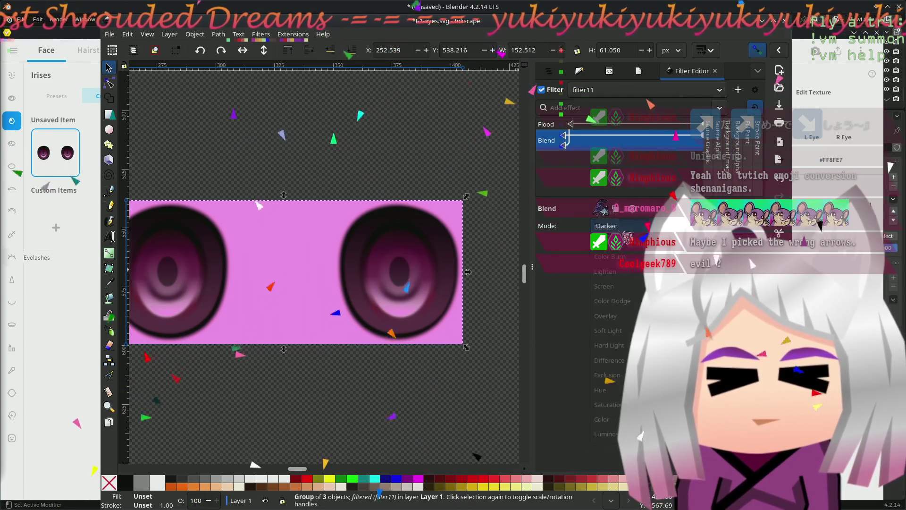
Step: Try Color Burn then set the Blend mode to Multiply
click(611, 257)
click(638, 228)
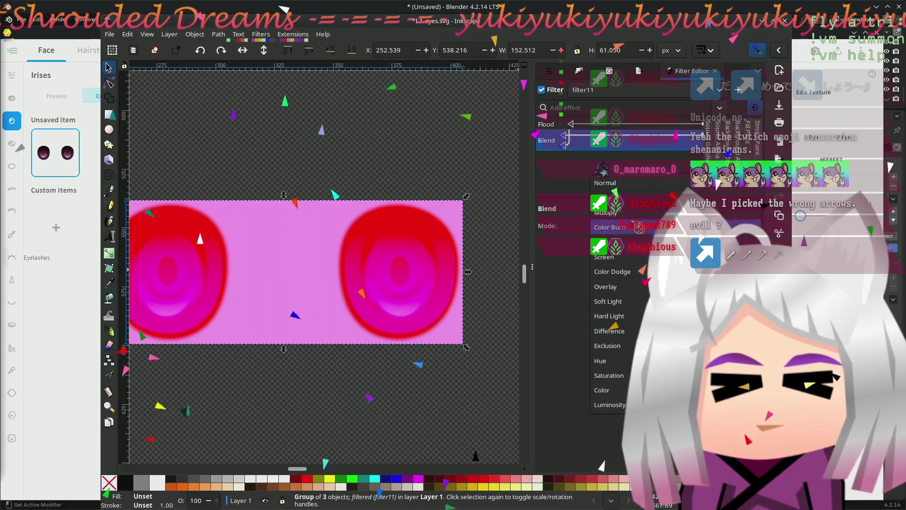
click(607, 213)
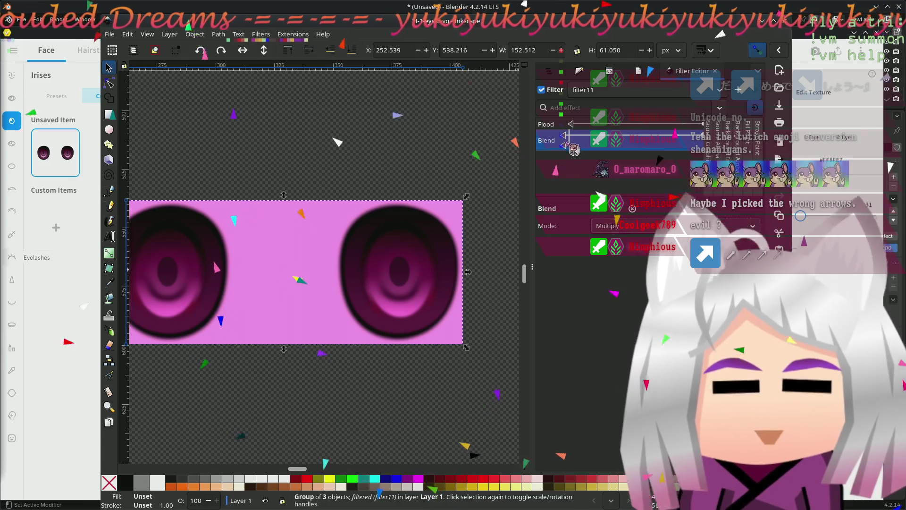
Step: Test different Blend input routings between Flood and source, ending with irises over pink
drag(564, 144, 568, 131)
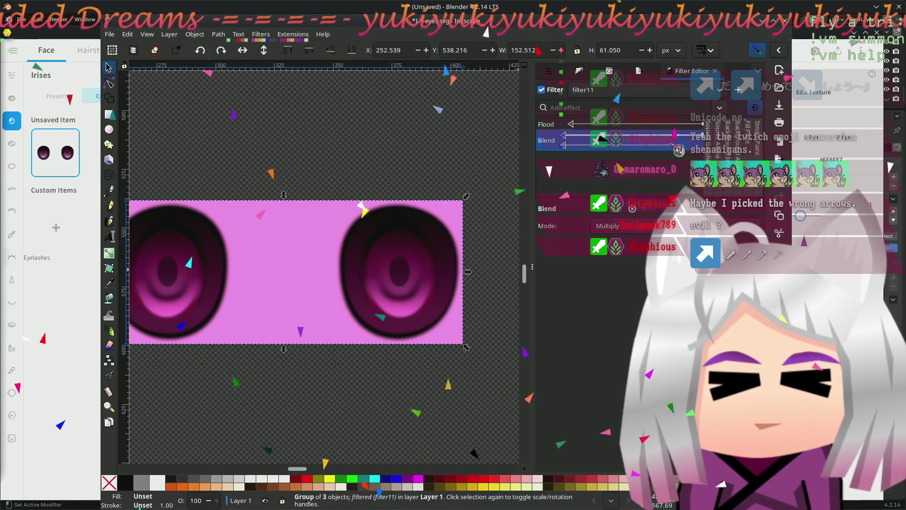
drag(570, 145, 569, 126)
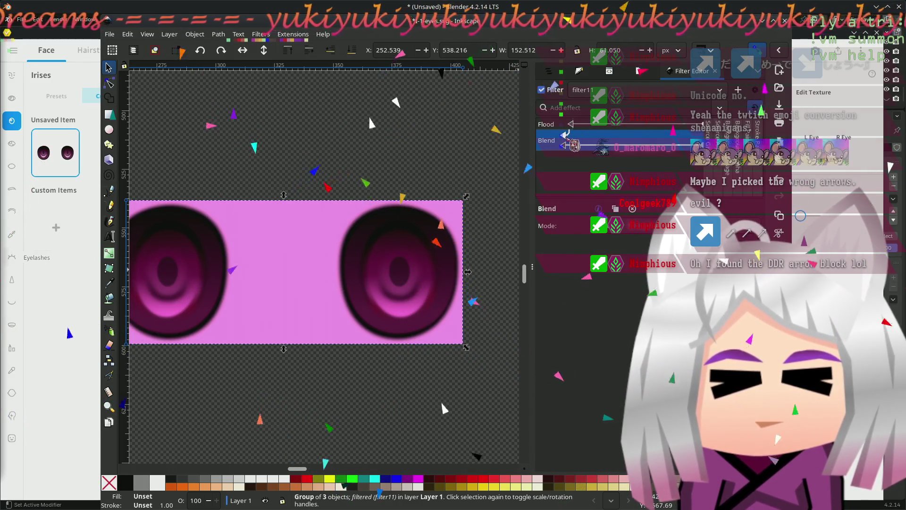
drag(593, 157, 602, 150)
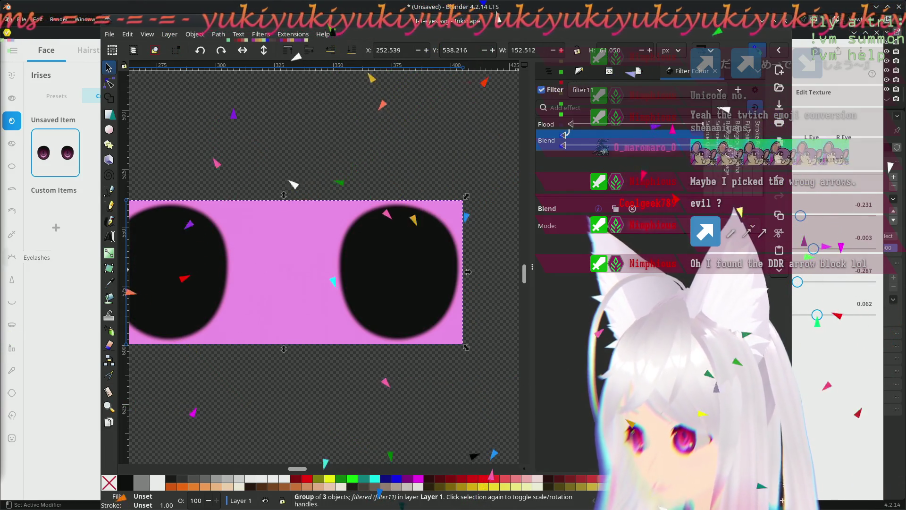
drag(603, 150, 574, 155)
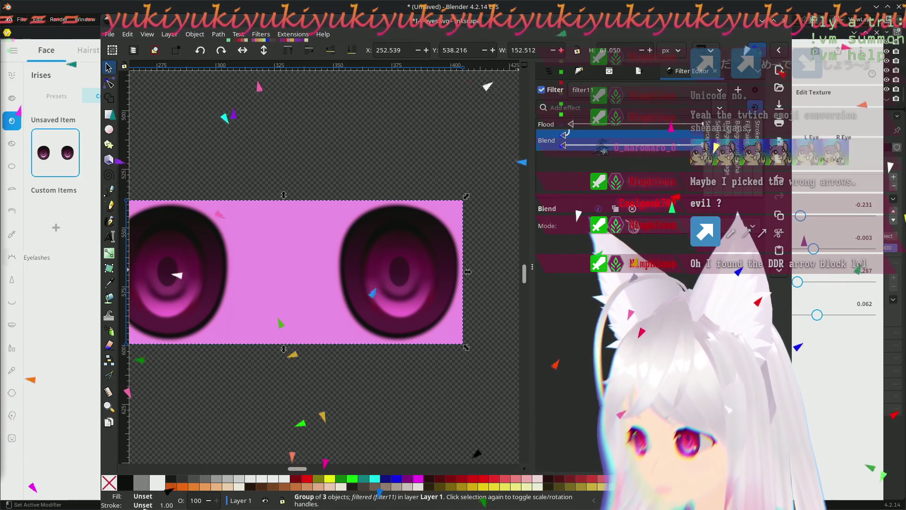
Step: Cycle the Blend through Overlay, Exclusion, Saturation, Color and Luminosity modes
click(626, 225)
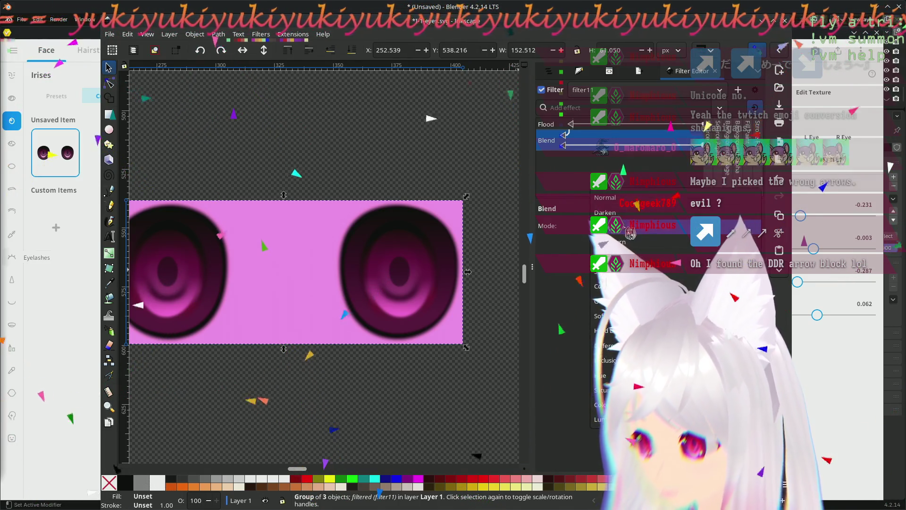
click(605, 302)
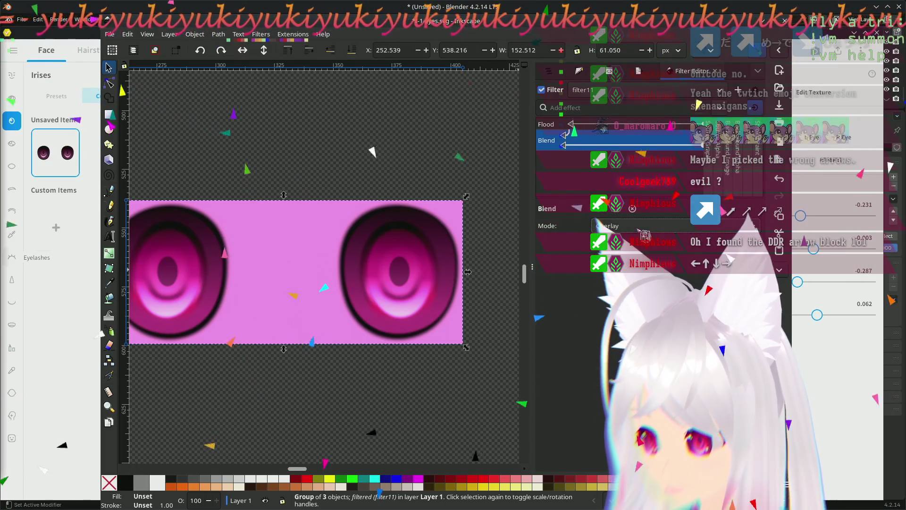
click(637, 226)
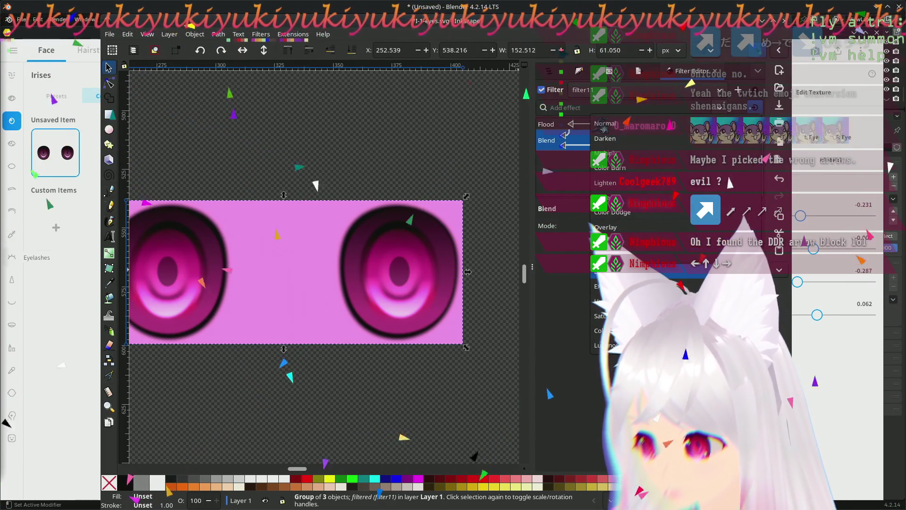
click(605, 286)
click(631, 227)
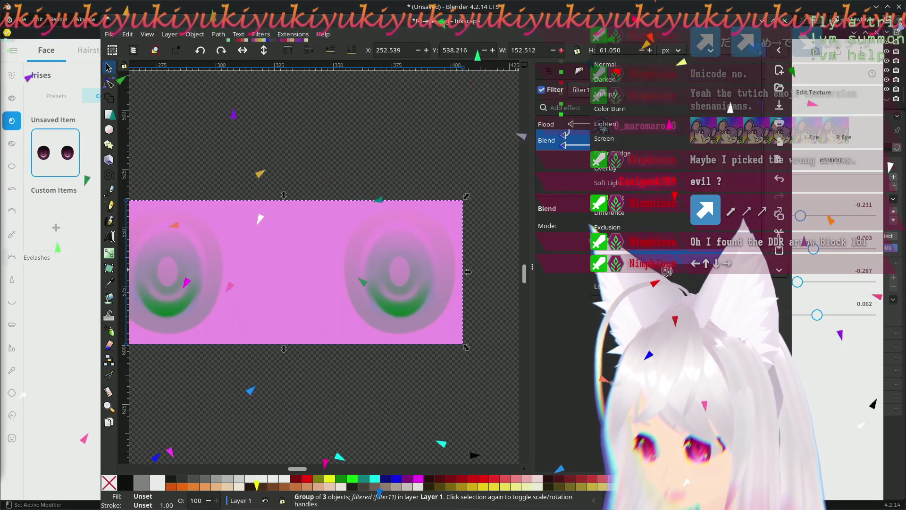
click(656, 255)
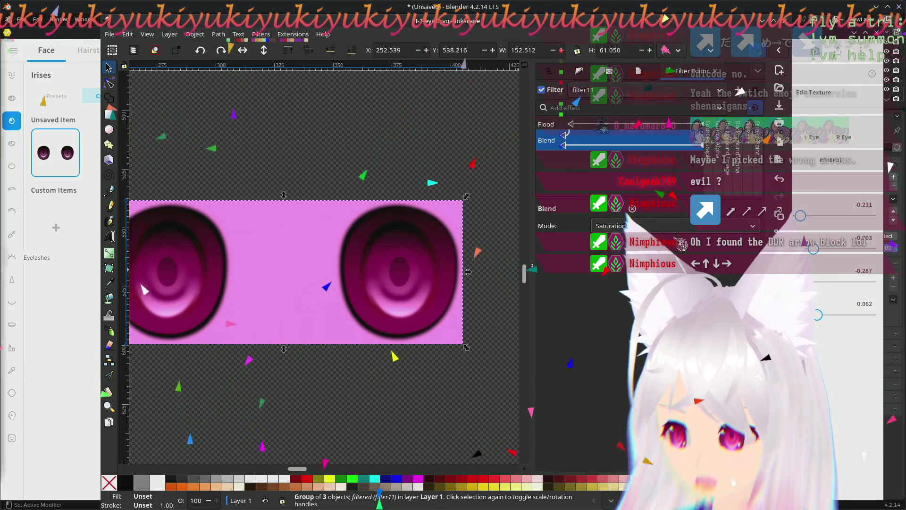
key(Down)
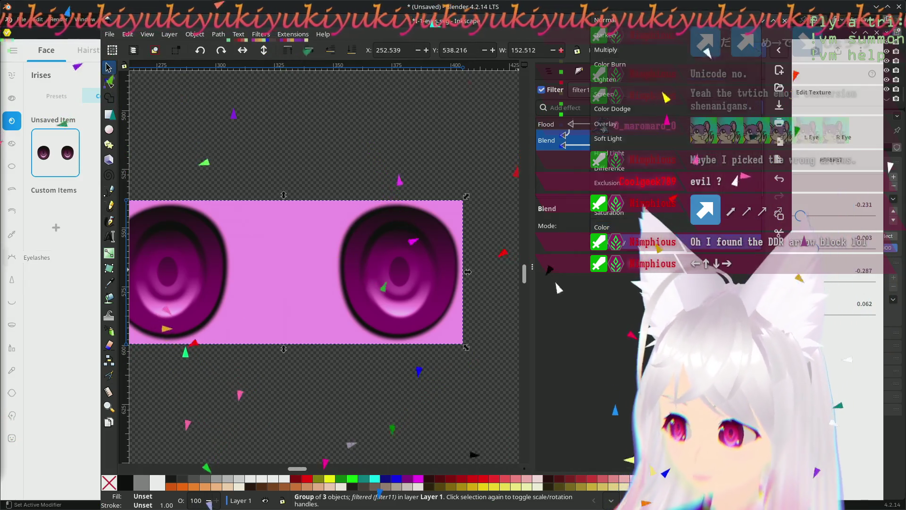
key(Down)
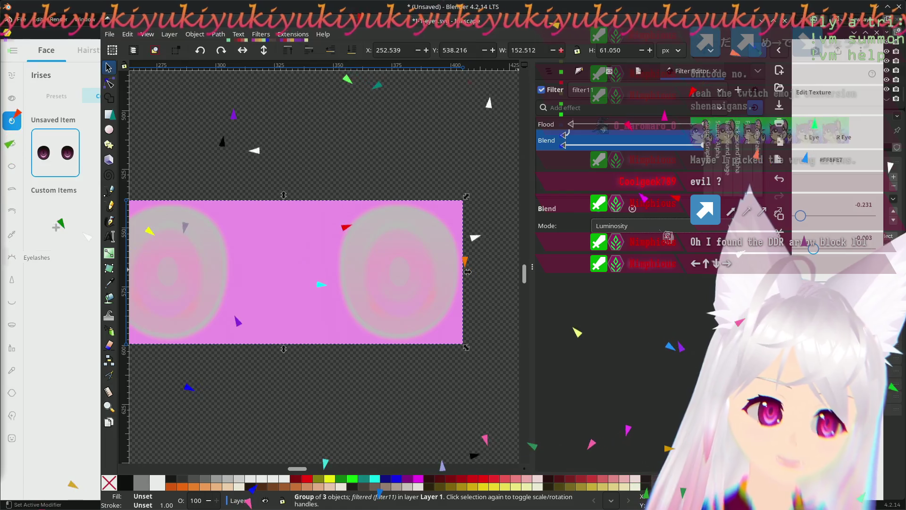
Step: Try Multiply, Color Burn and Lighten, then feed the Blend from Source Graphic, removing the pink band
click(669, 227)
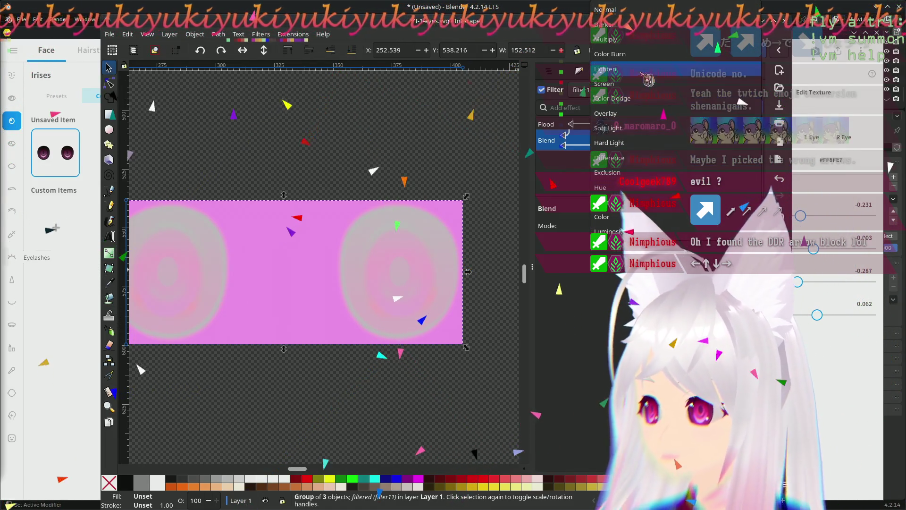
click(648, 52)
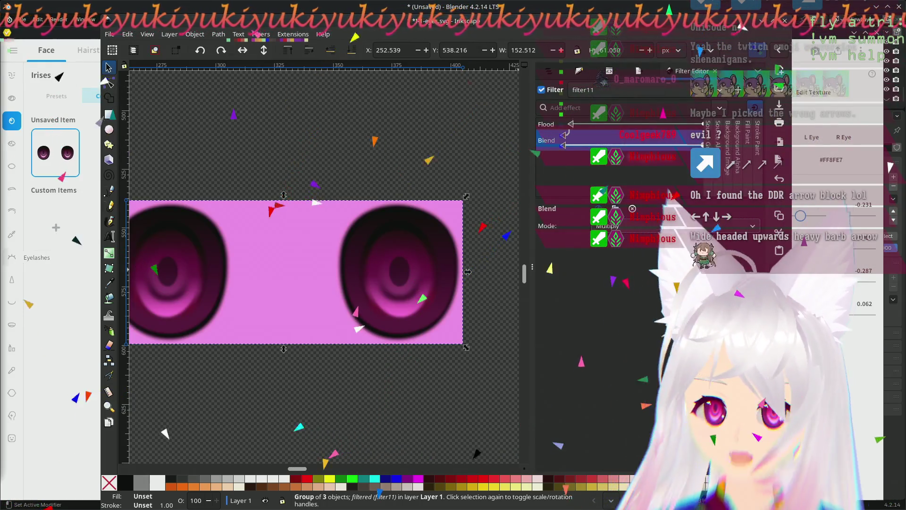
click(638, 226)
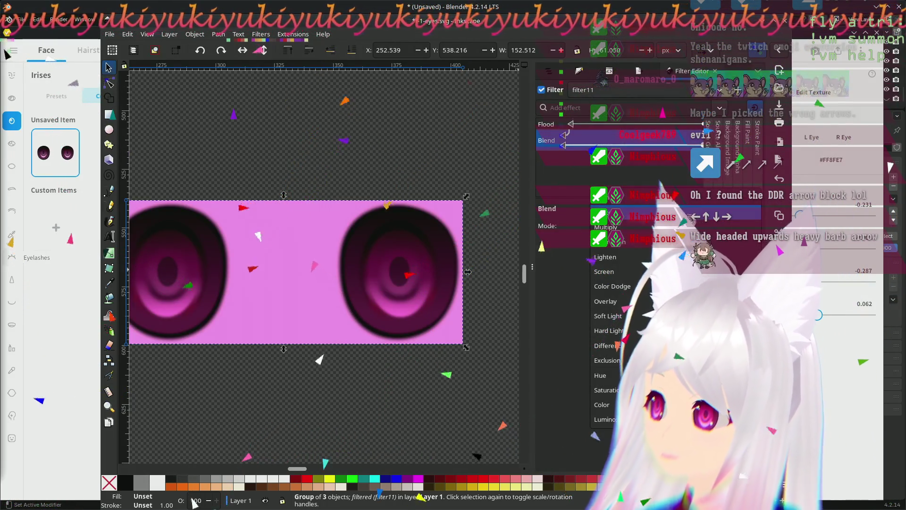
click(605, 242)
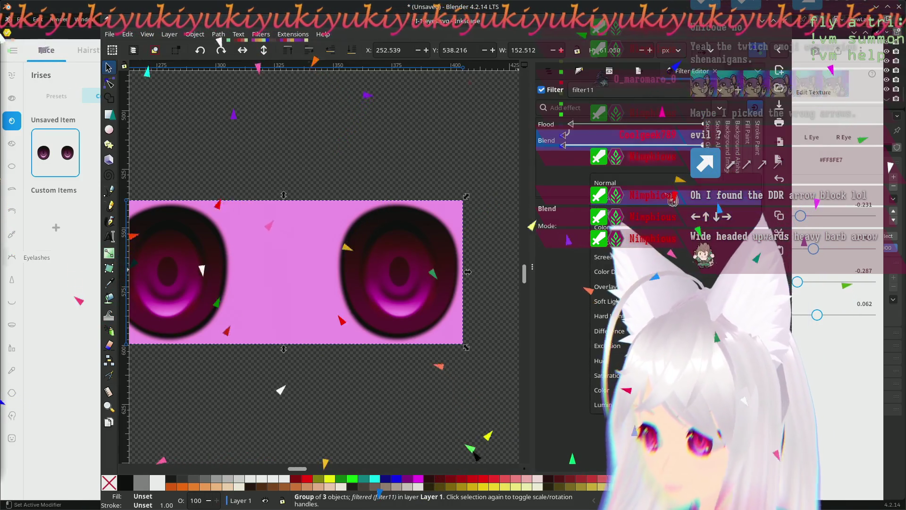
click(637, 226)
click(602, 271)
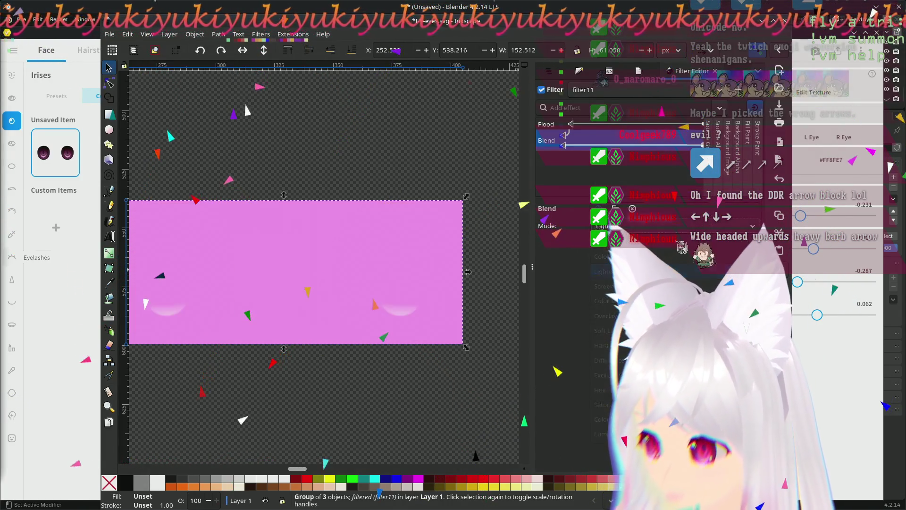
click(623, 225)
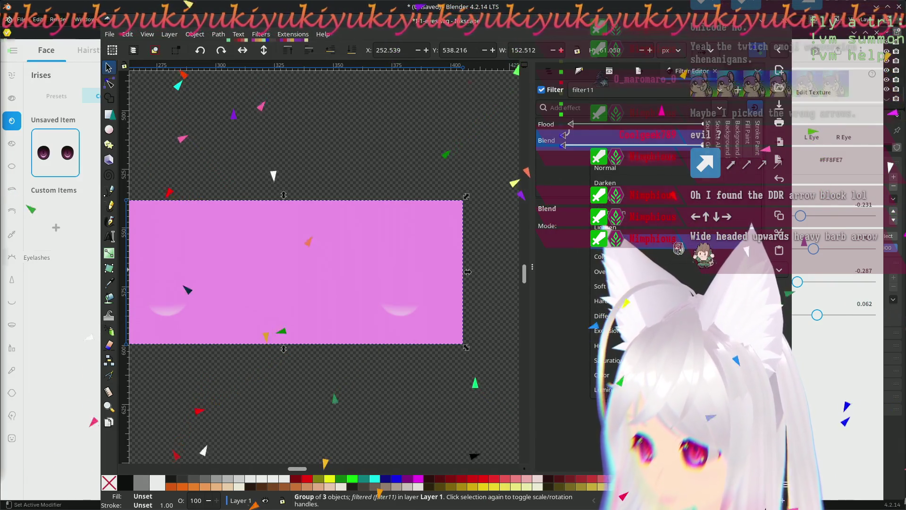
click(602, 286)
click(623, 226)
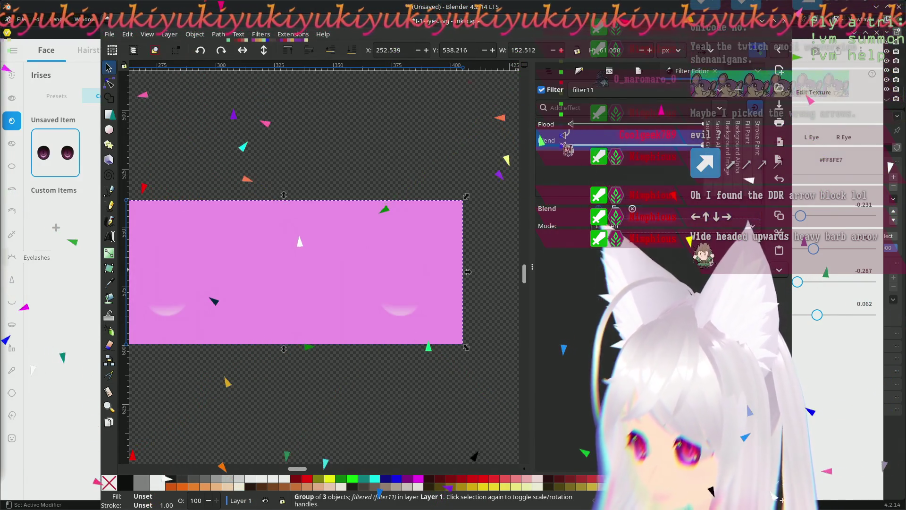
drag(568, 150, 714, 143)
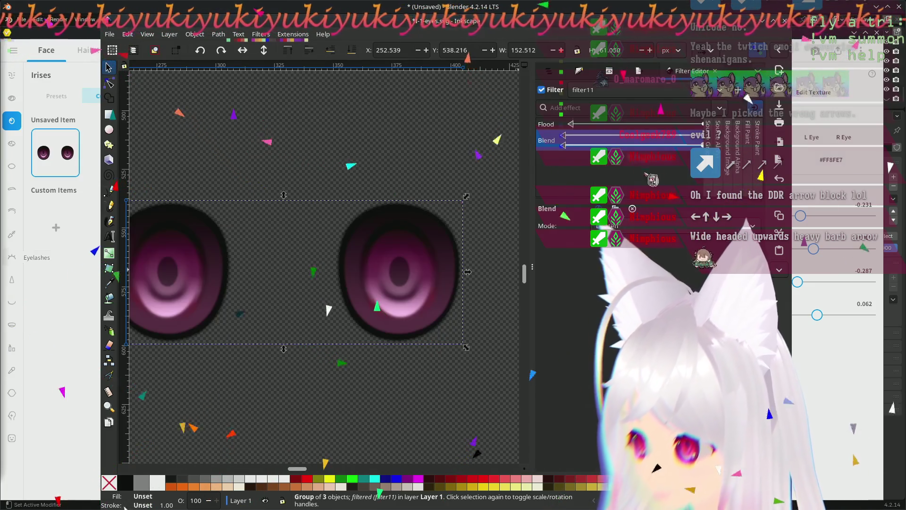
Step: Rewire the Blend inputs back to the pink Flood
mouse_move(580, 126)
mouse_down()
mouse_move(588, 145)
mouse_move(719, 146)
mouse_up()
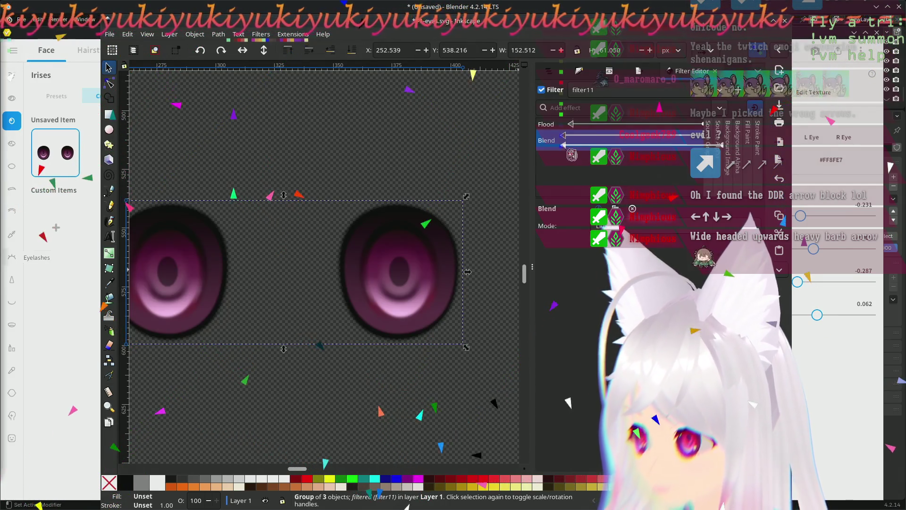
mouse_move(564, 144)
mouse_down()
mouse_move(578, 128)
mouse_move(727, 157)
mouse_up()
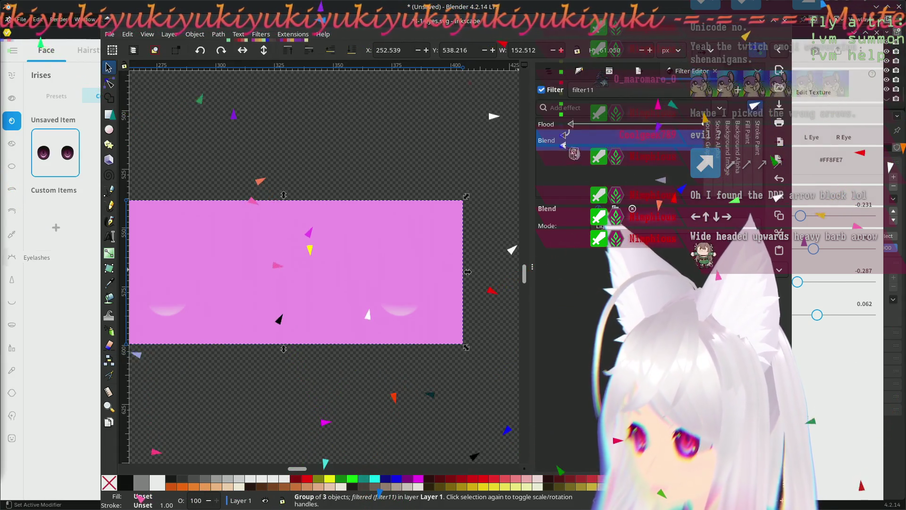
drag(571, 144, 728, 149)
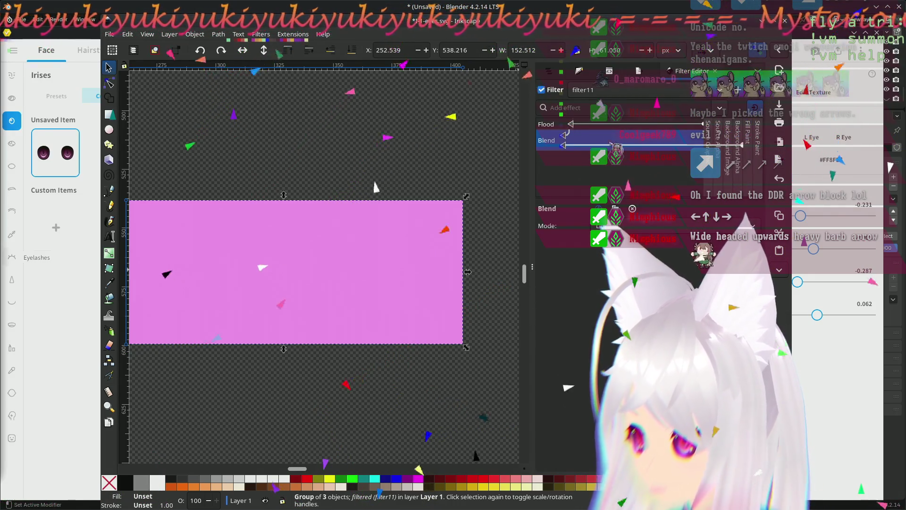
mouse_move(567, 135)
mouse_down()
mouse_move(581, 131)
mouse_move(582, 138)
mouse_up()
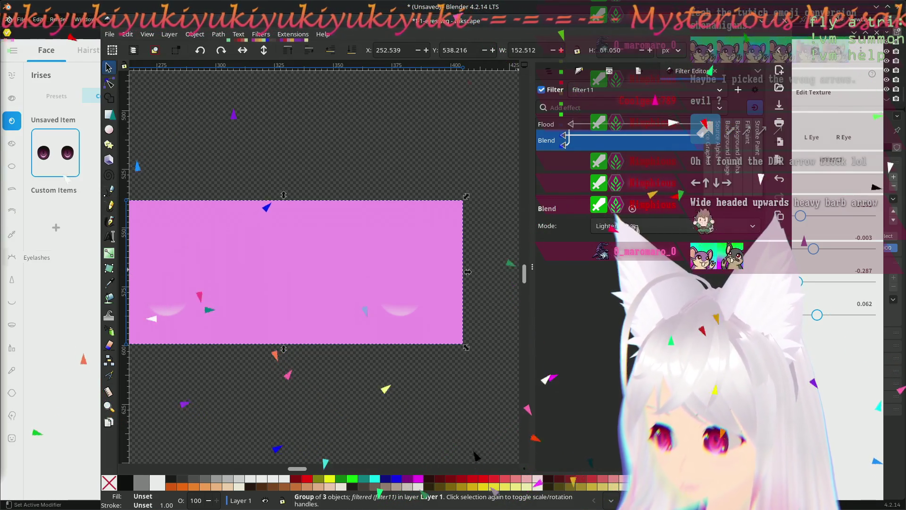
Step: Try Exclusion and Color modes, then settle on Hard Light for magenta irises on pink
click(633, 227)
scroll(654, 238, up, 3)
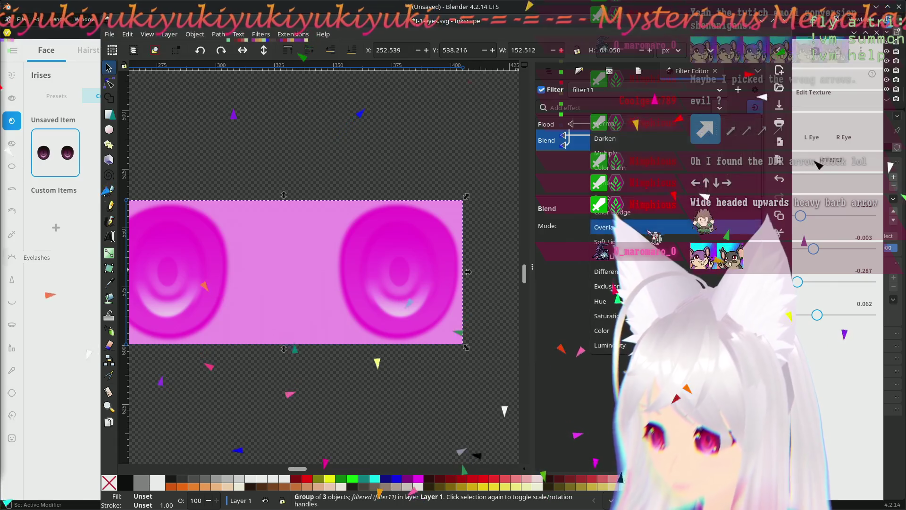
scroll(663, 238, up, 2)
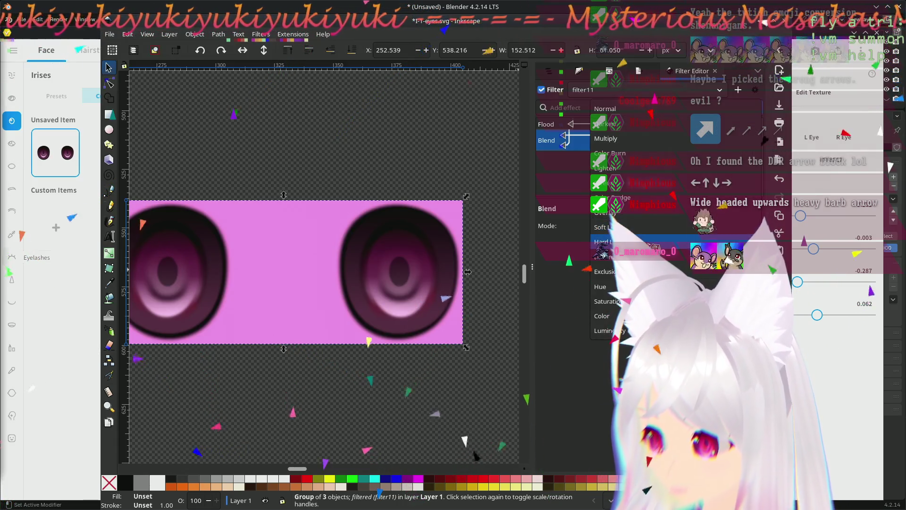
scroll(663, 239, down, 1)
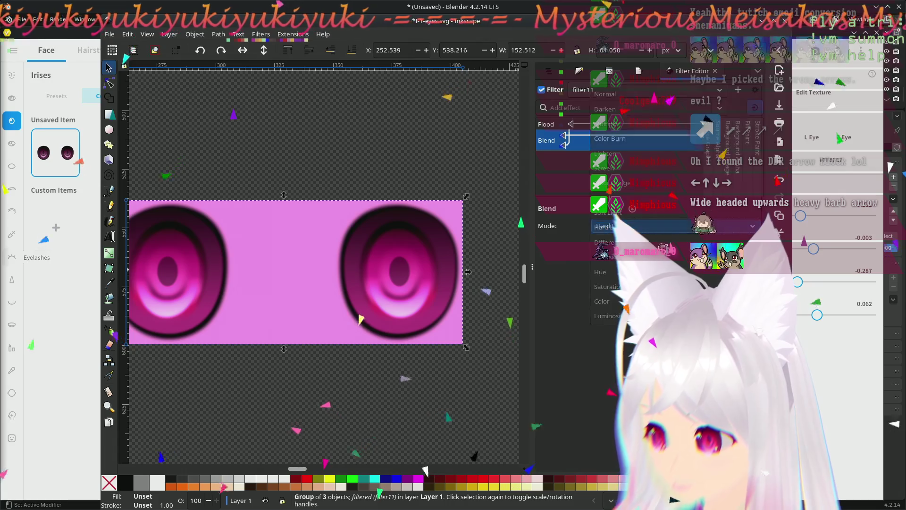
click(661, 256)
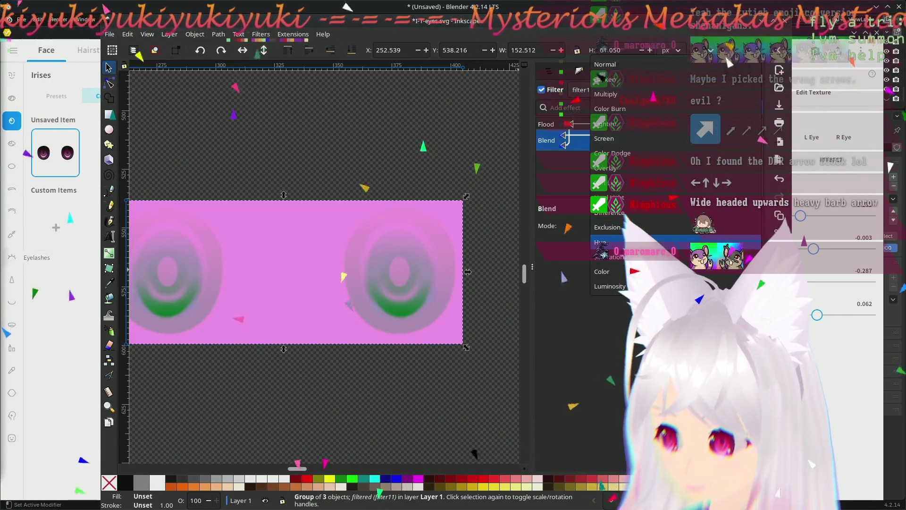
scroll(659, 230, down, 1)
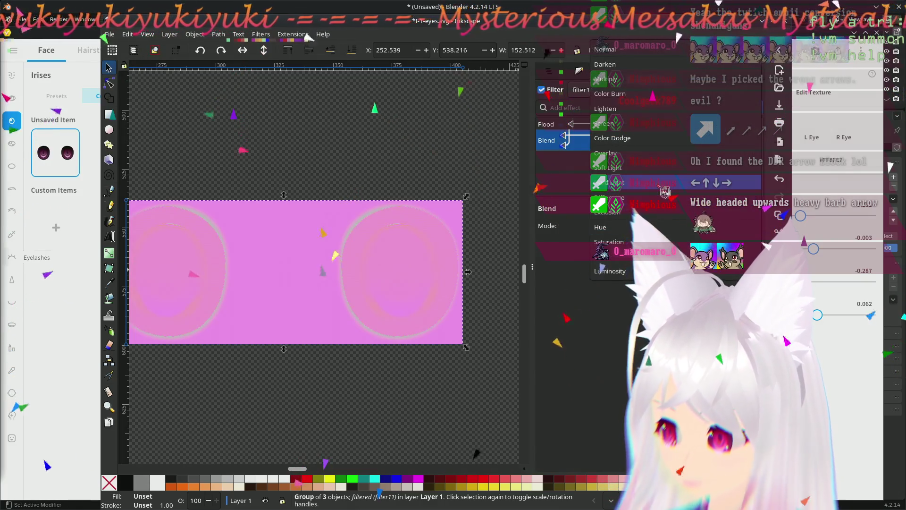
scroll(666, 233, up, 4)
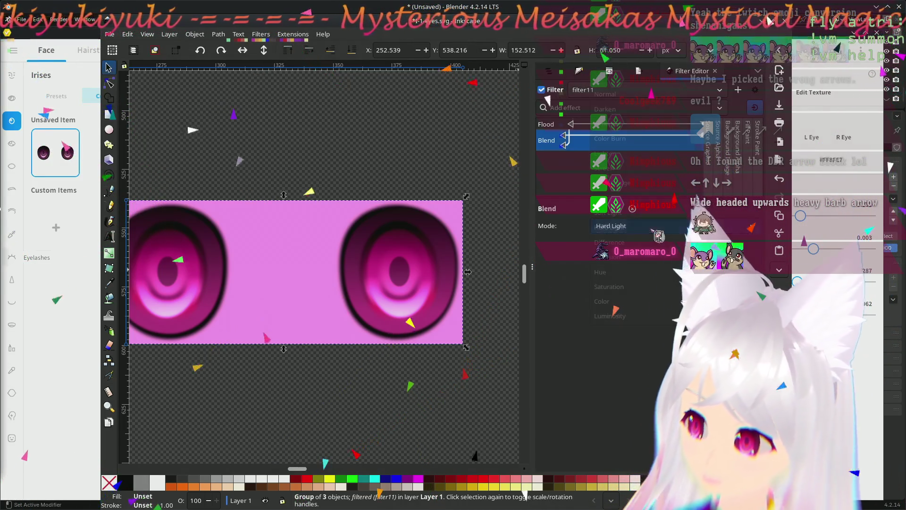
click(638, 225)
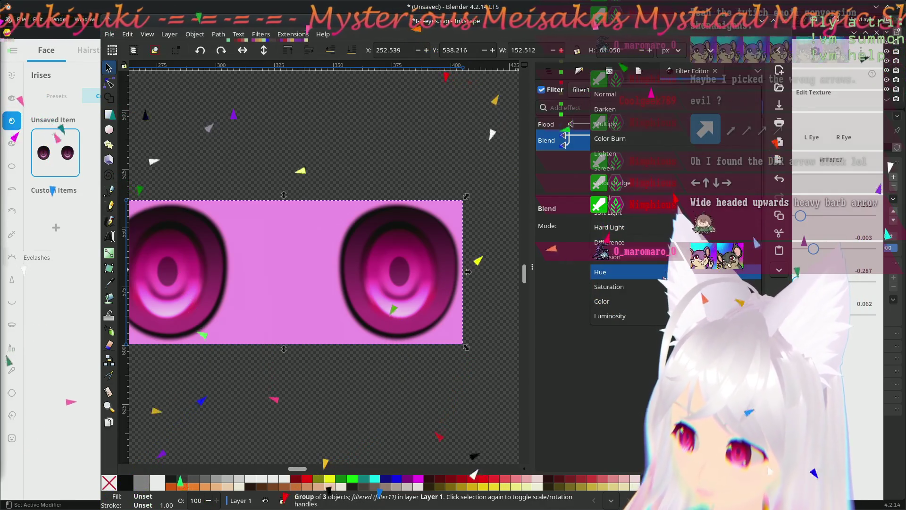
click(600, 271)
click(638, 226)
click(602, 257)
click(637, 225)
click(609, 153)
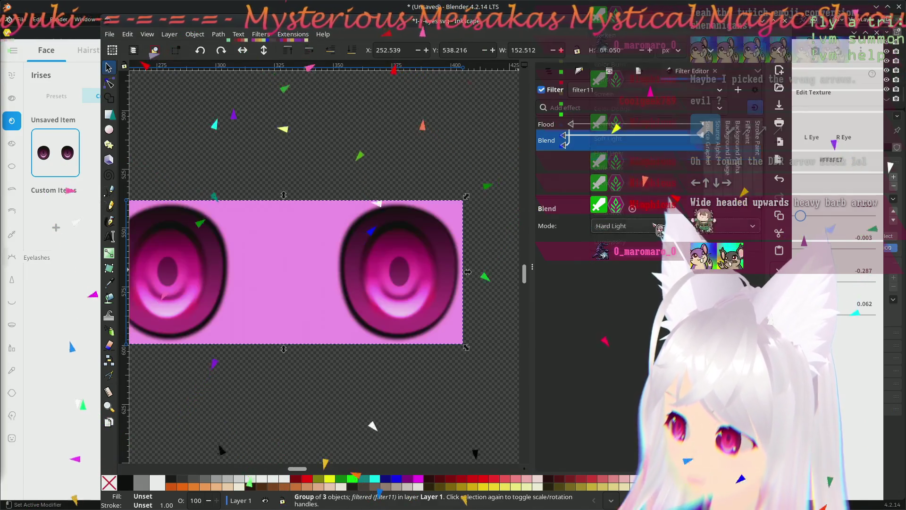
click(724, 110)
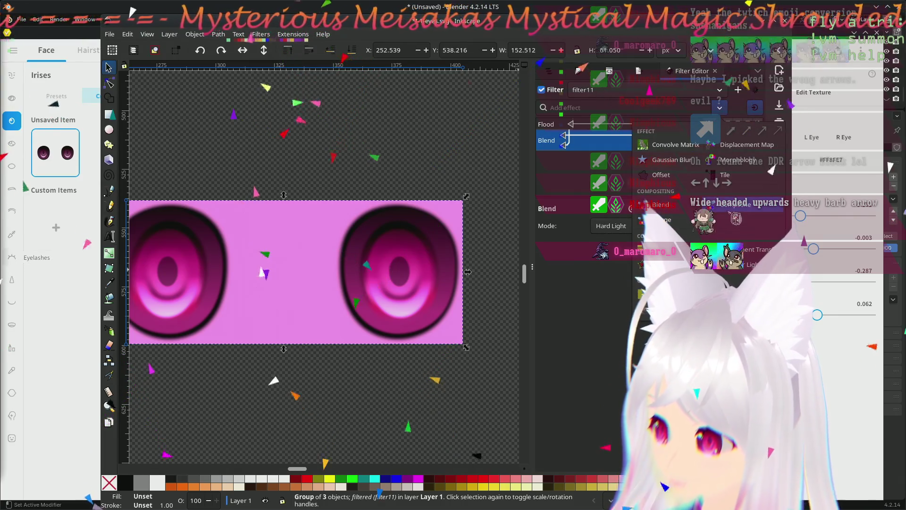
Step: Add a Composite primitive with the Over operator and a Merge primitive to filter11
click(726, 205)
click(674, 225)
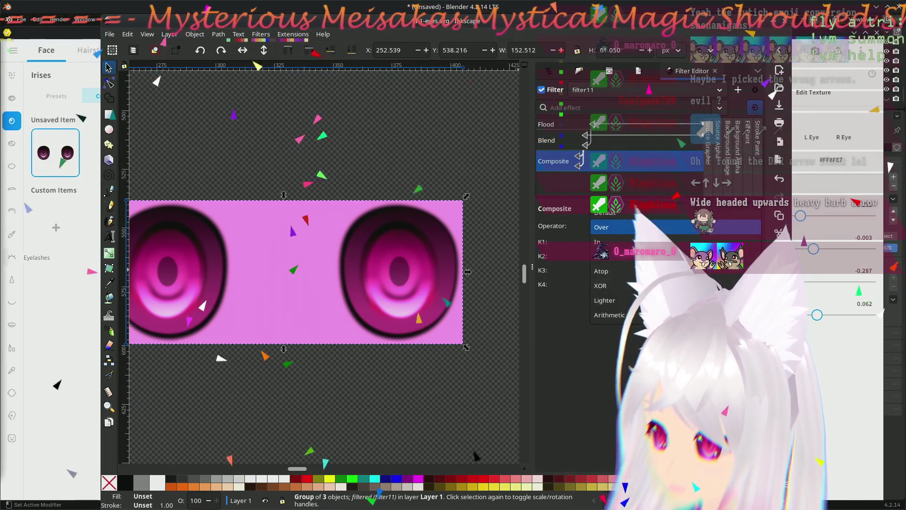
click(616, 226)
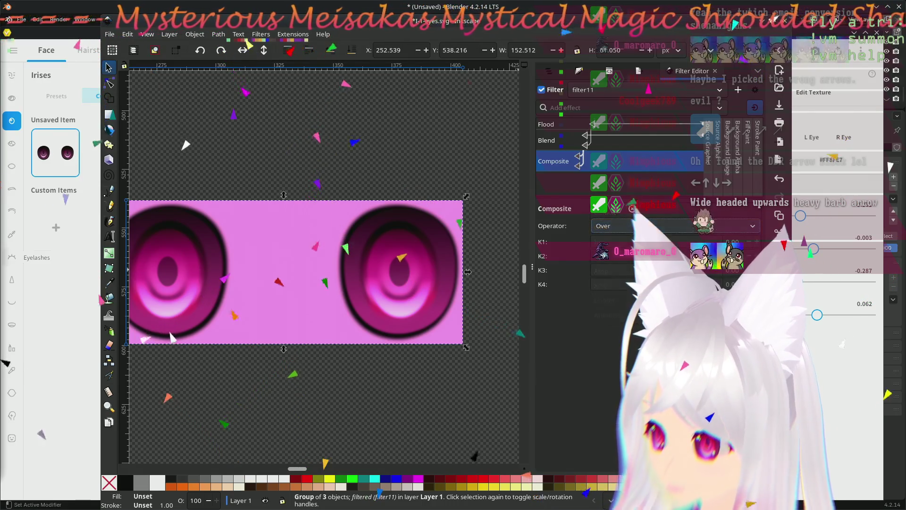
click(546, 123)
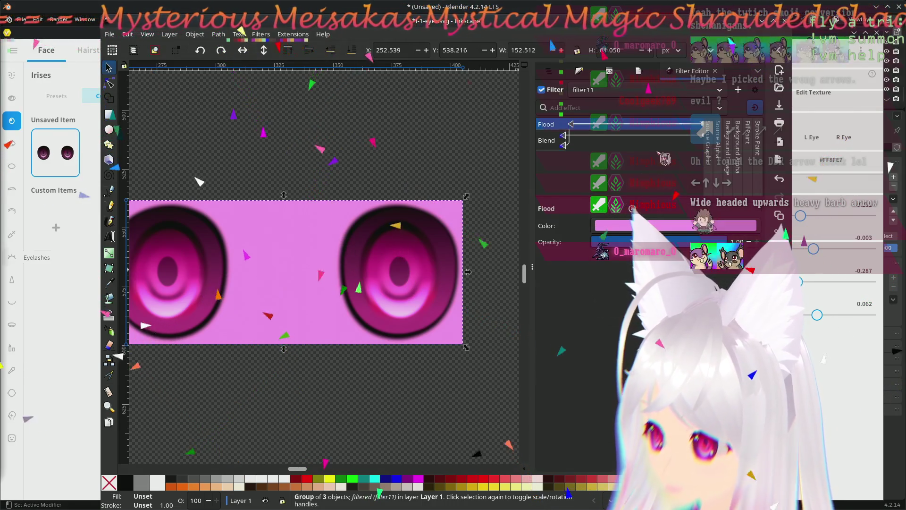
click(720, 107)
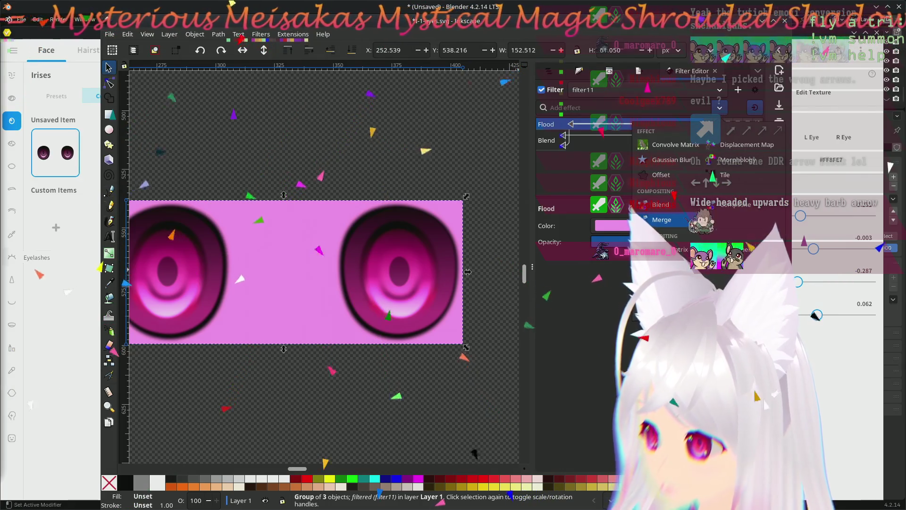
click(658, 219)
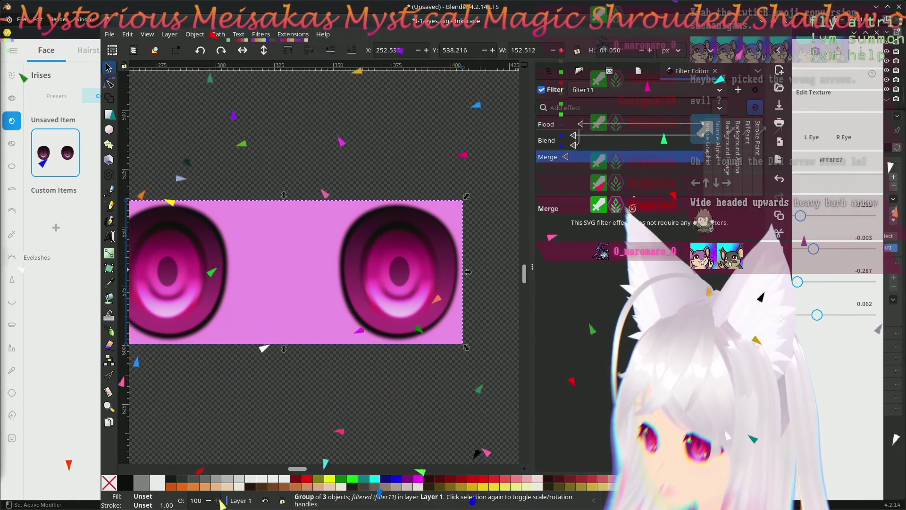
Step: Wire the Merge's two inputs so the irises reappear, then delete the Merge primitive
click(583, 154)
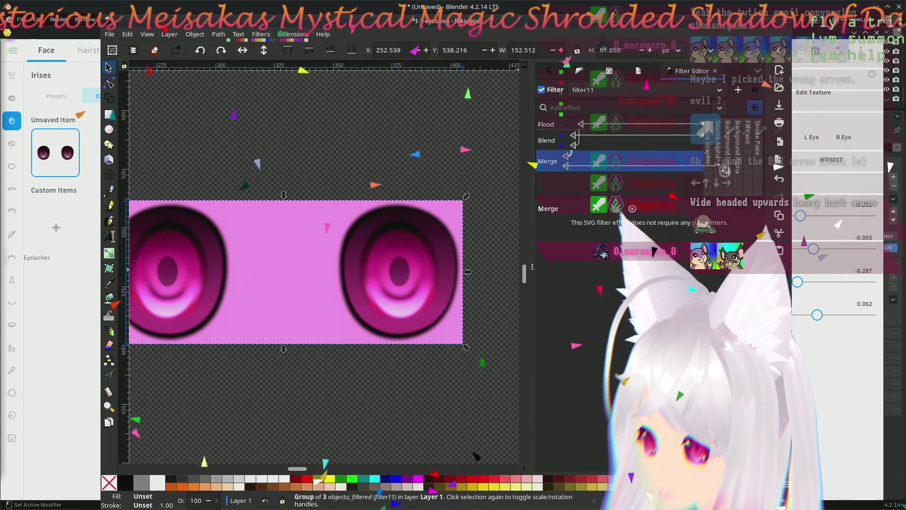
drag(726, 172, 725, 184)
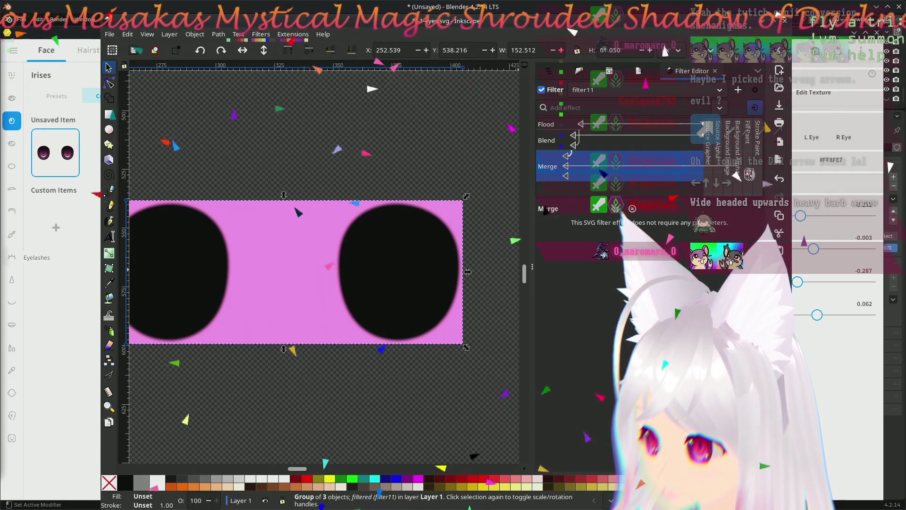
drag(724, 172, 579, 177)
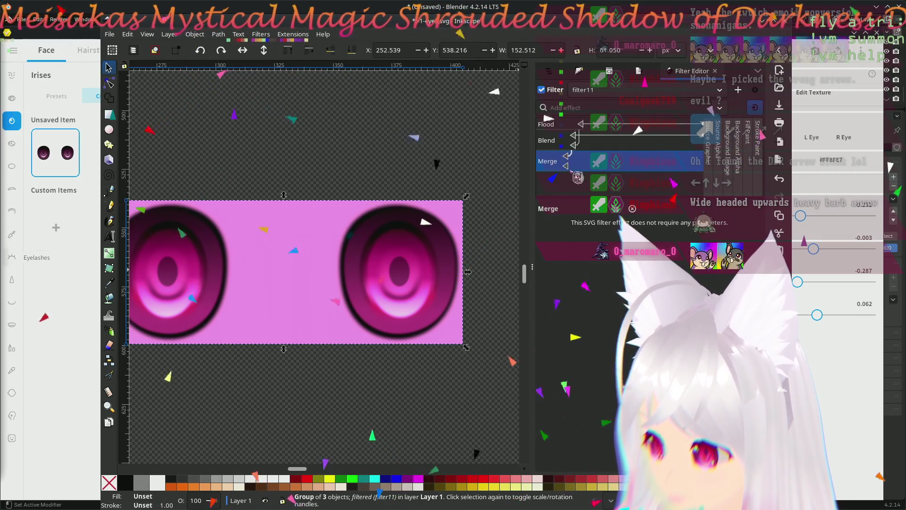
key(Delete)
click(612, 123)
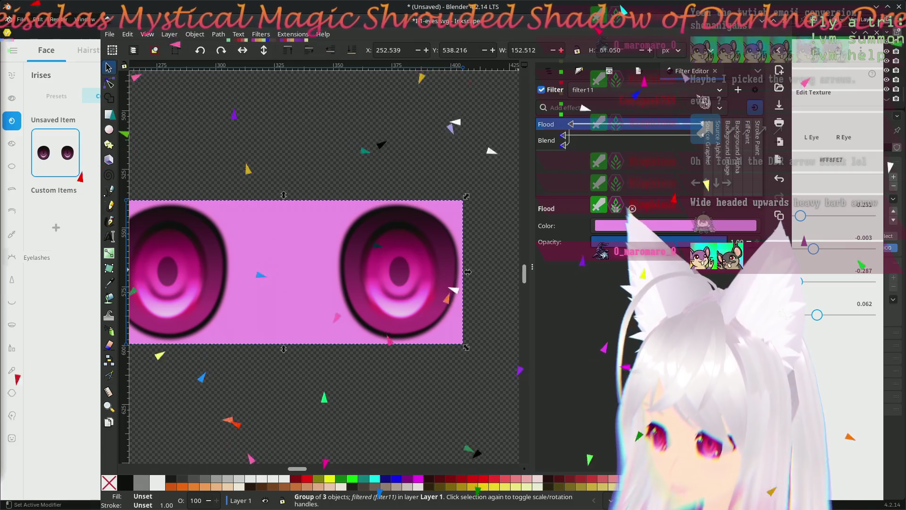
Step: Trial a Blend primitive on Multiply, delete it, and add a Color Matrix effect instead
click(720, 108)
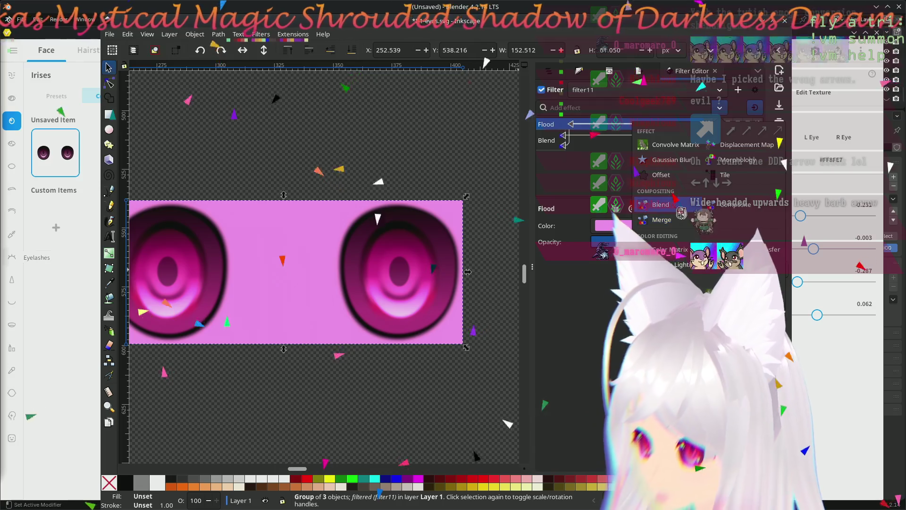
click(680, 213)
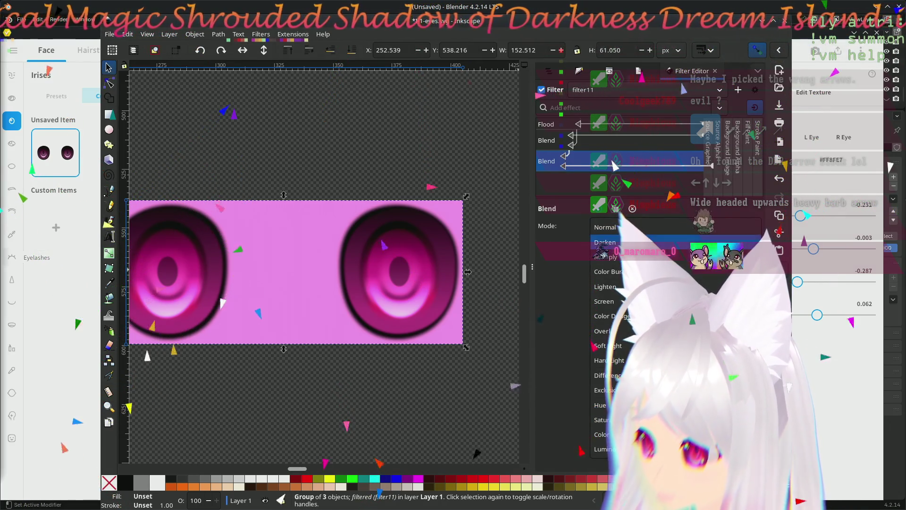
click(605, 257)
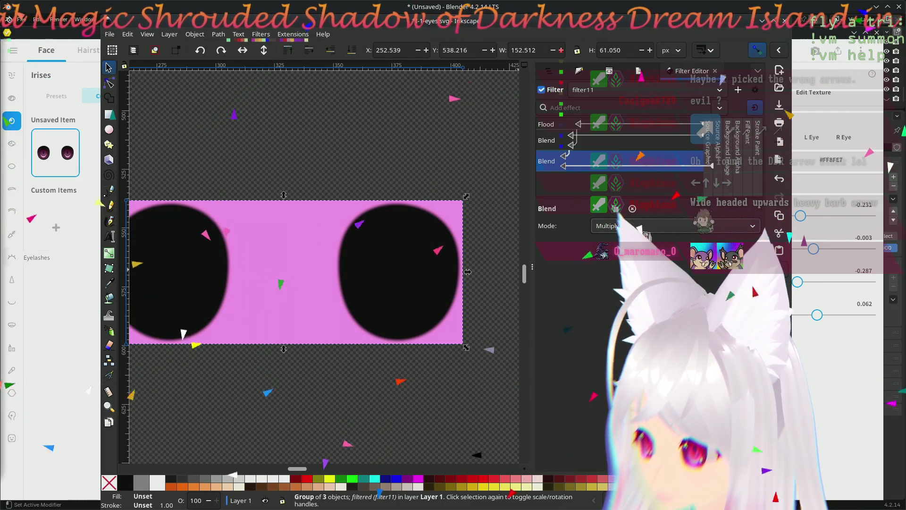
click(637, 228)
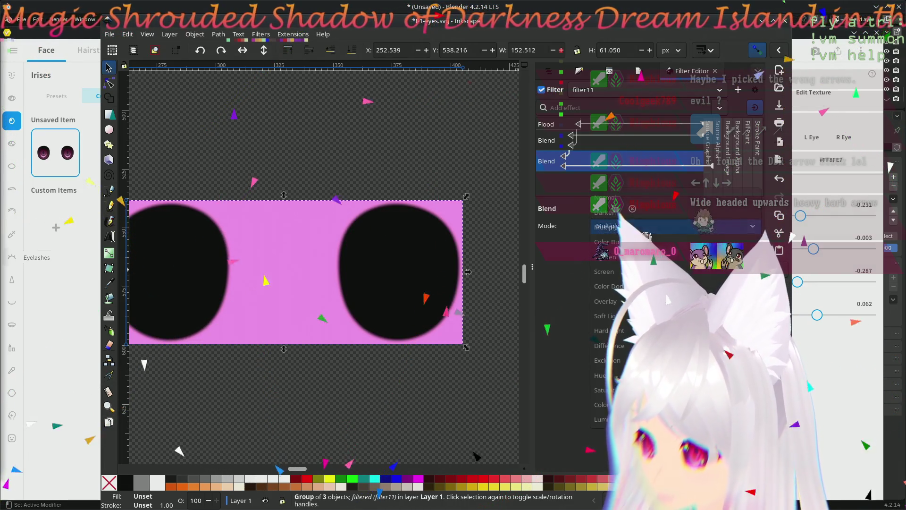
click(546, 236)
key(Delete)
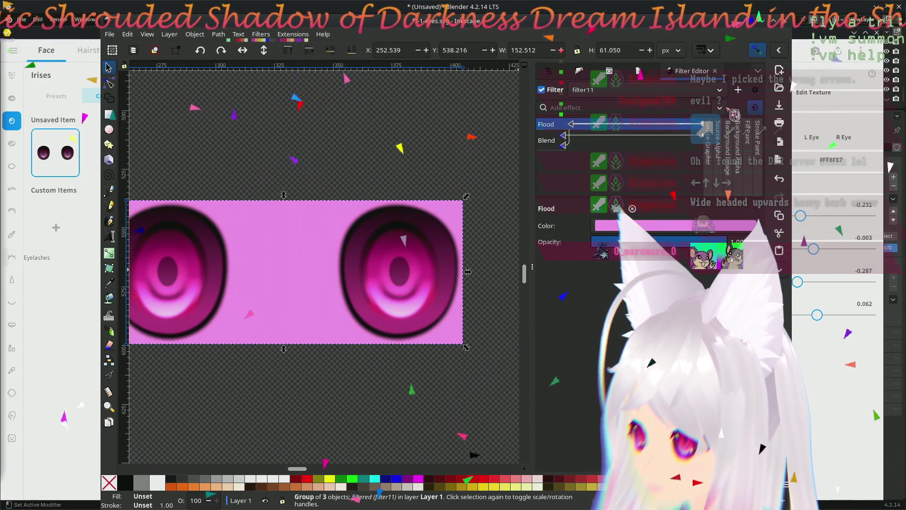
click(729, 111)
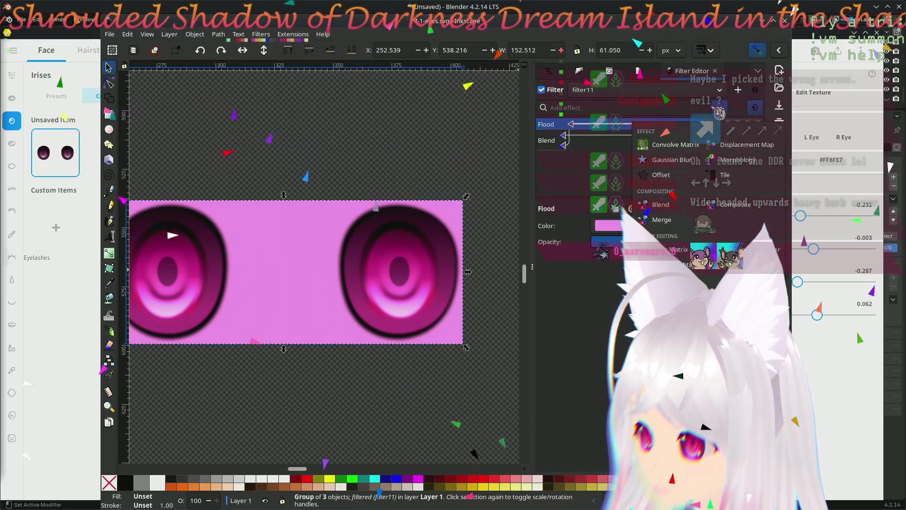
click(673, 250)
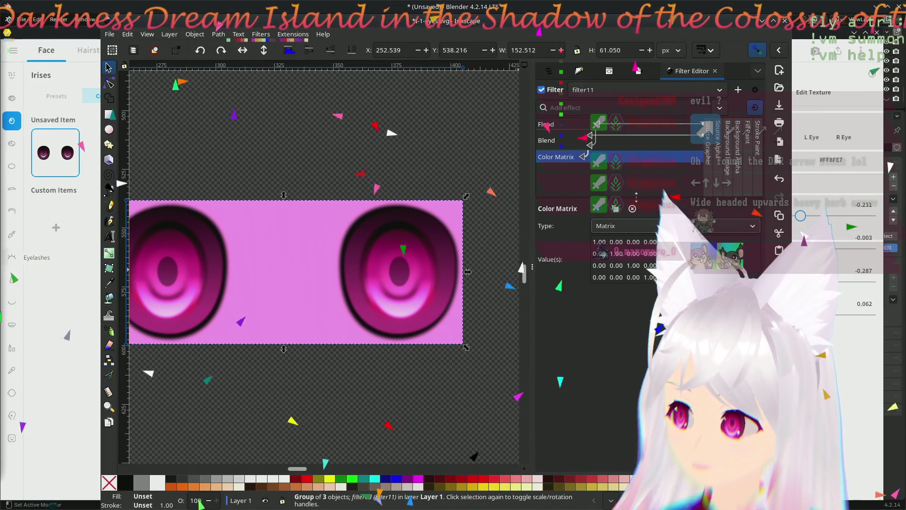
click(673, 225)
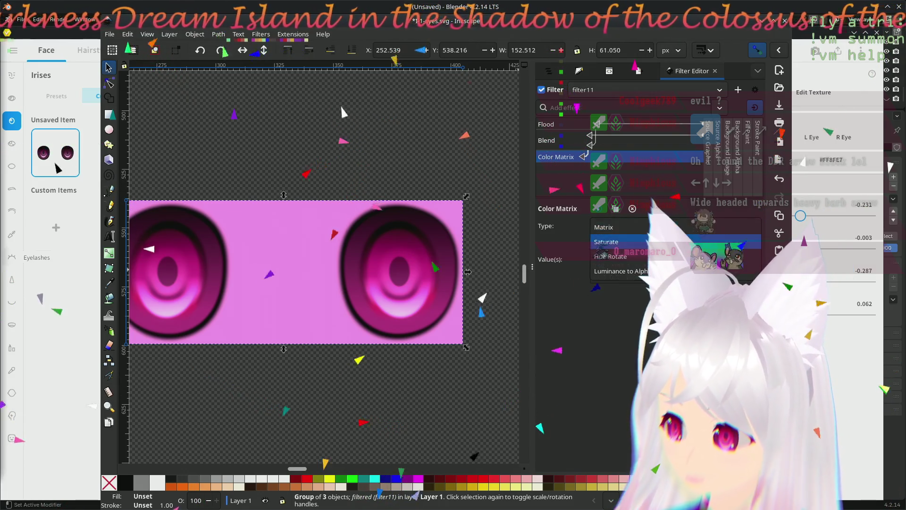
click(623, 270)
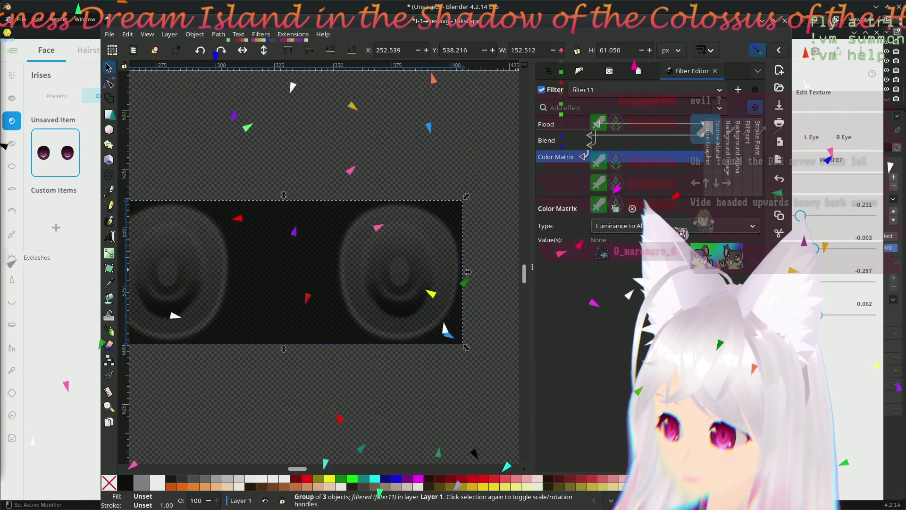
click(673, 226)
click(675, 186)
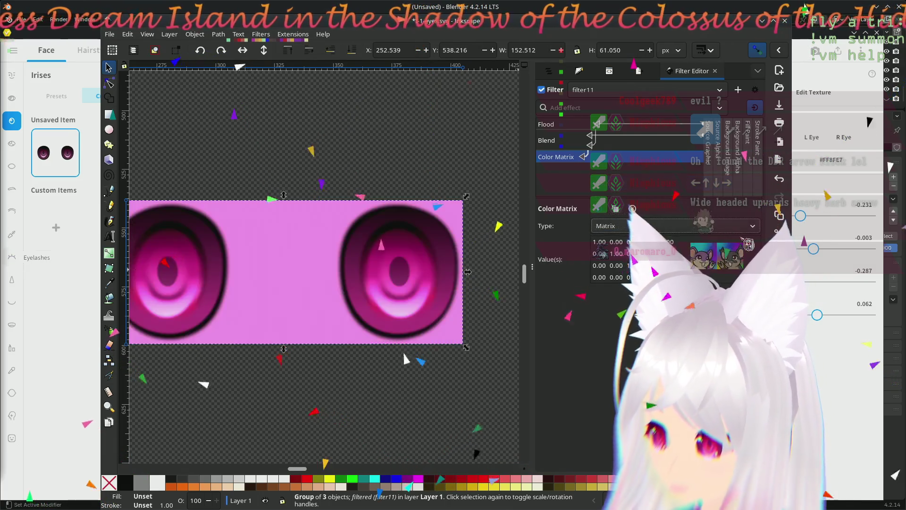
key(Delete)
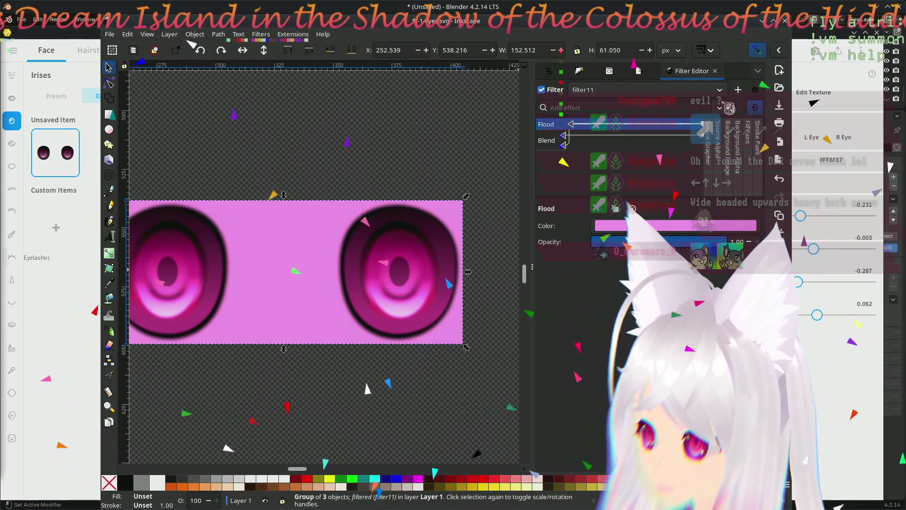
click(729, 108)
click(685, 210)
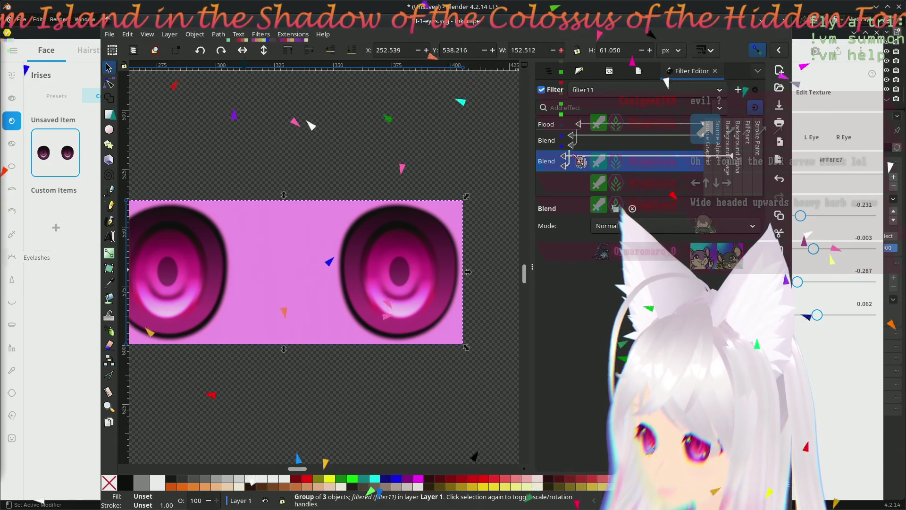
Step: Feed the second Blend from Source Alpha and try Overlay, Saturation and Color modes
drag(567, 155, 717, 155)
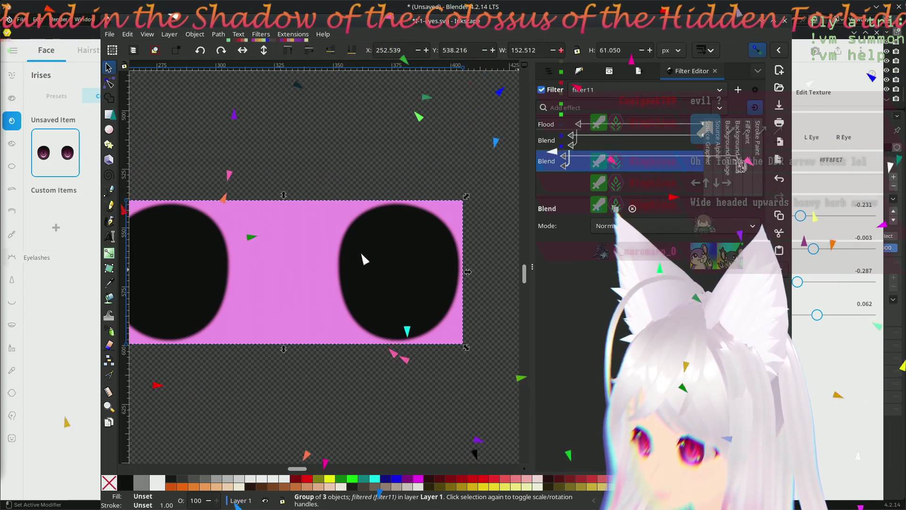
click(666, 228)
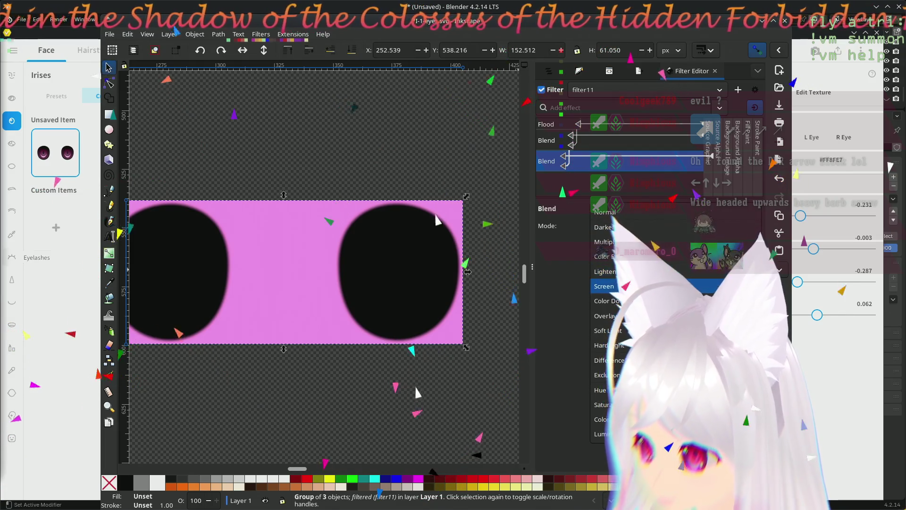
click(609, 316)
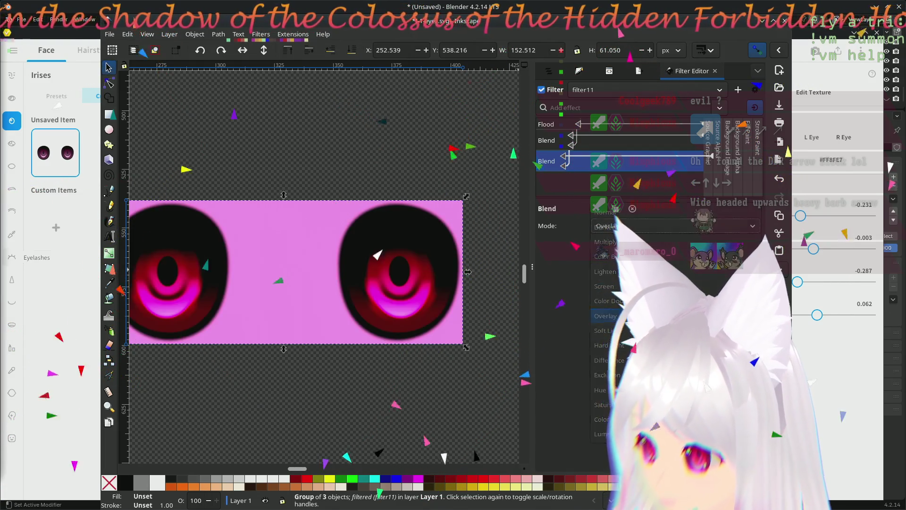
click(638, 227)
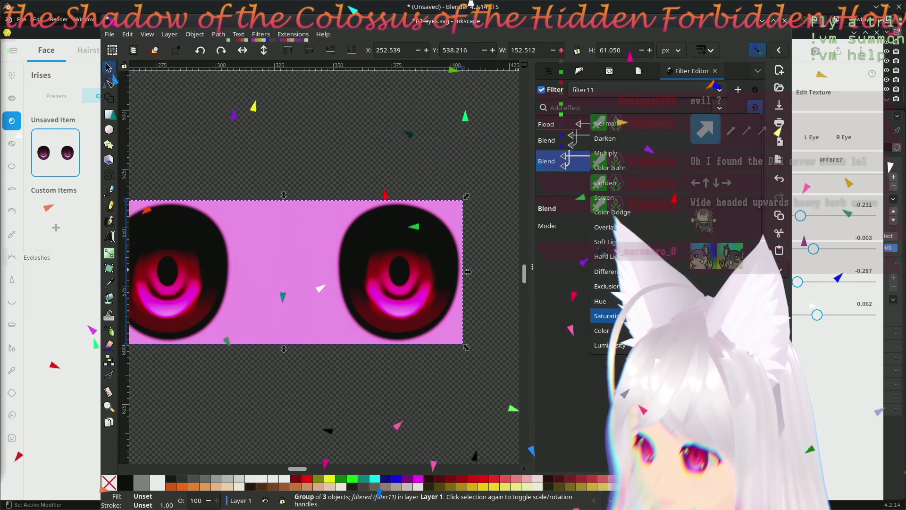
click(606, 316)
click(709, 227)
click(680, 241)
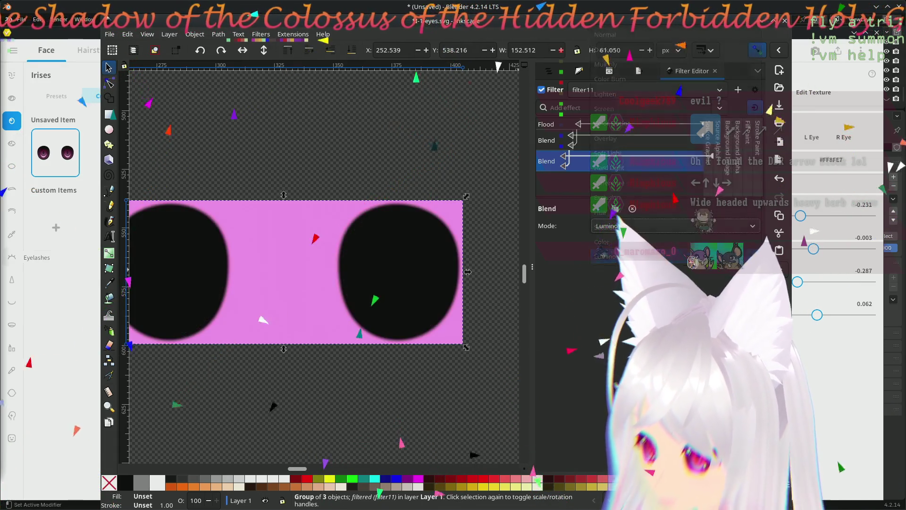
Step: Try Hue, then remove the experimental Blend and bring up the effect list again
click(696, 225)
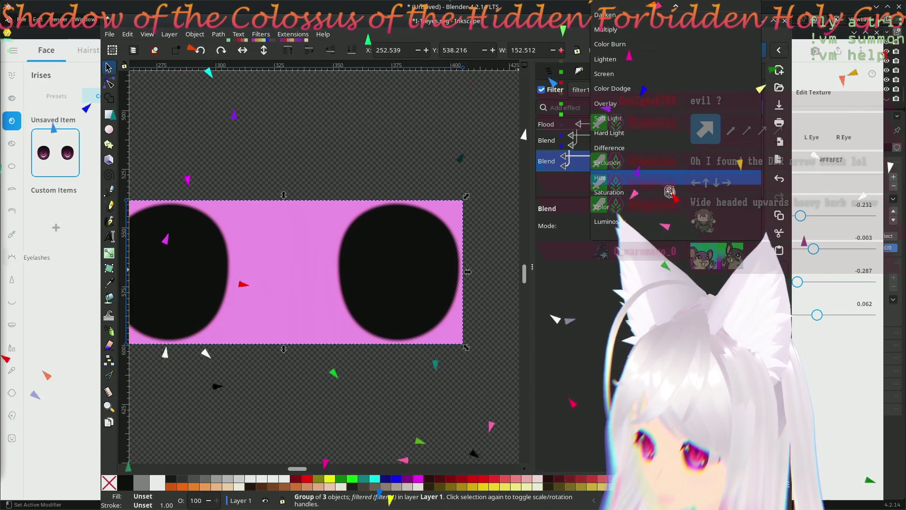
click(673, 183)
click(632, 208)
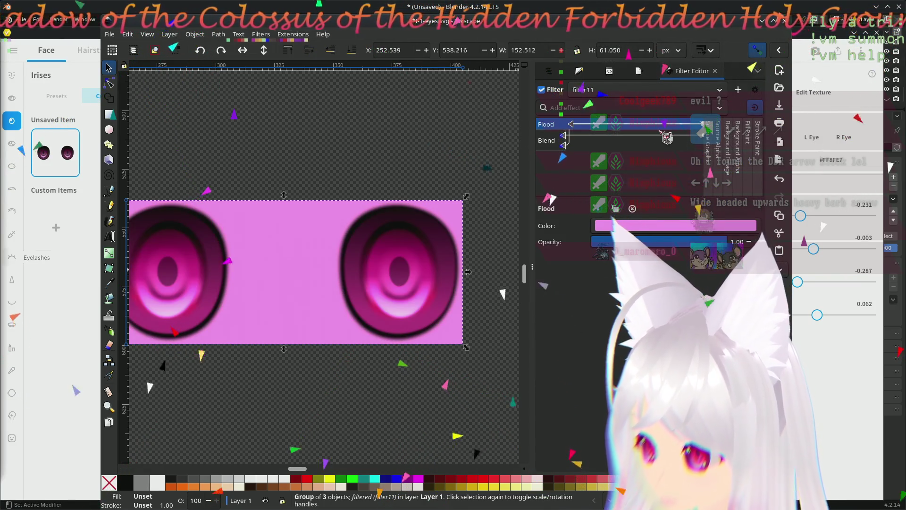
click(720, 107)
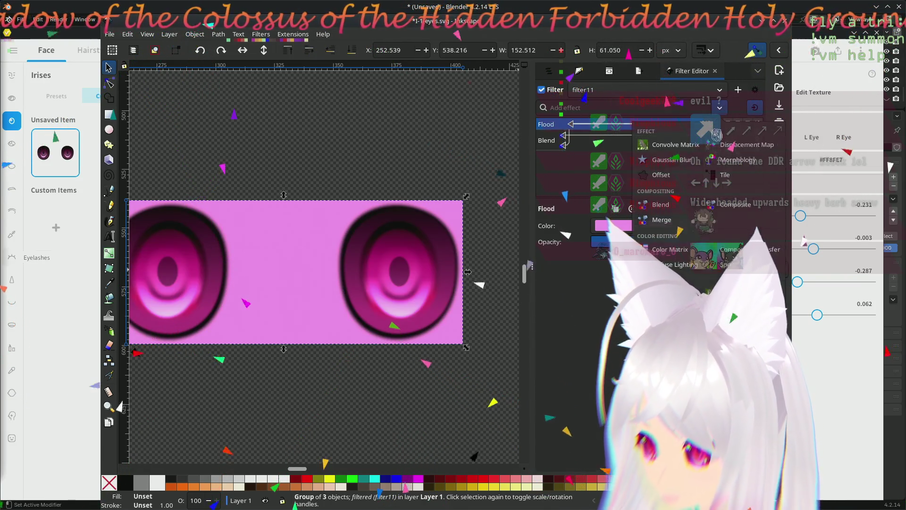
Step: Add a Composite set to Arithmetic, fed from Source Alpha, and start raising K1
click(736, 205)
click(607, 226)
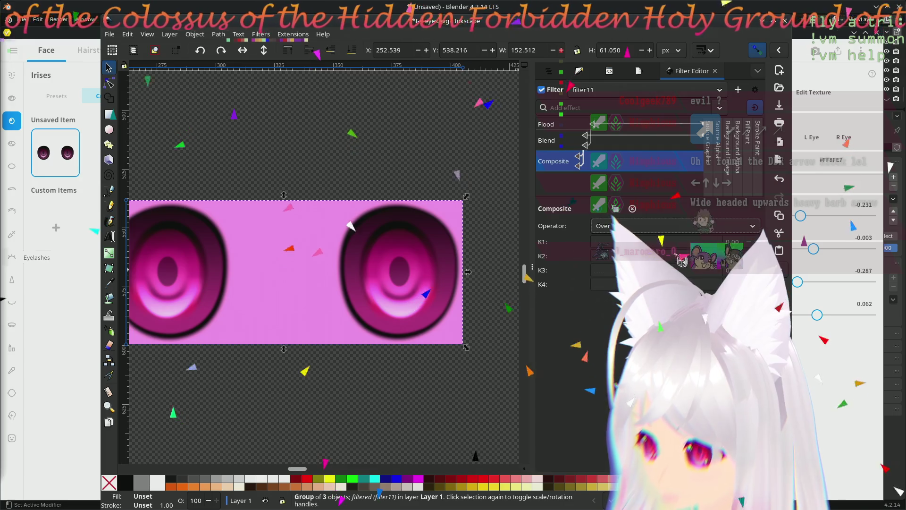
mouse_move(608, 215)
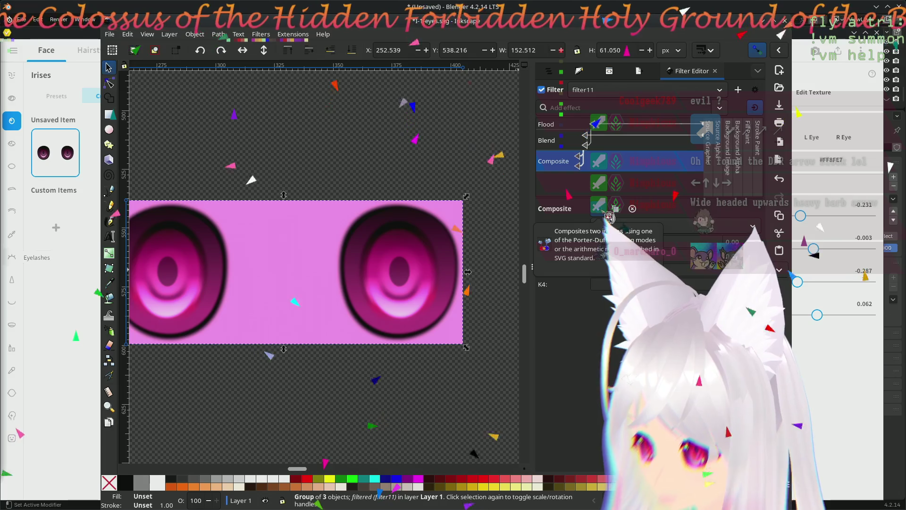
click(657, 231)
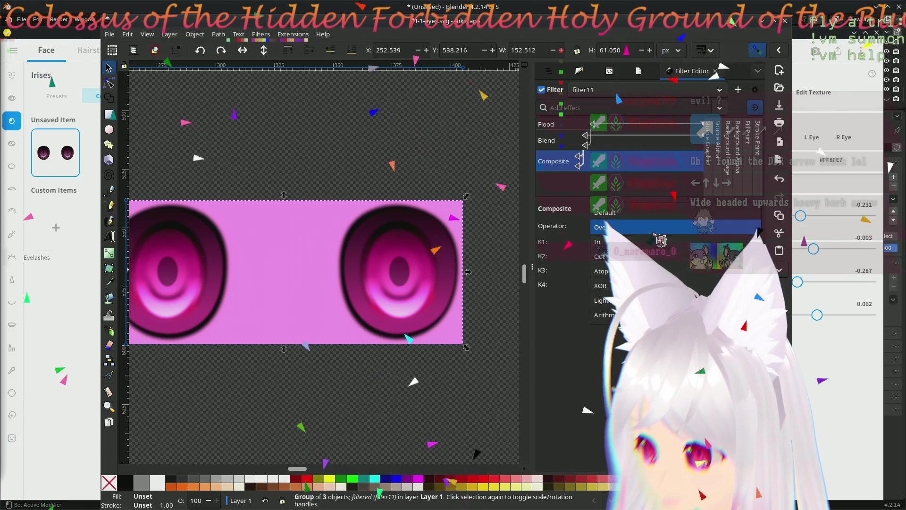
click(612, 316)
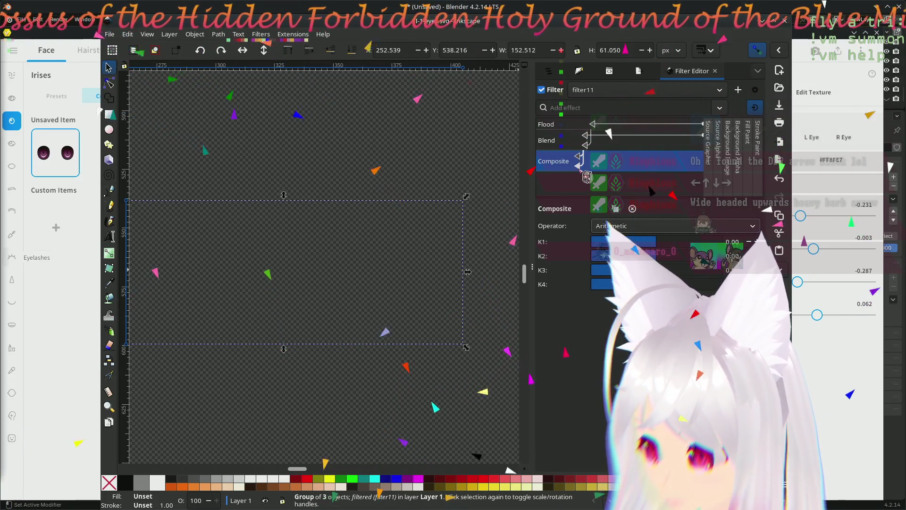
drag(580, 165, 712, 165)
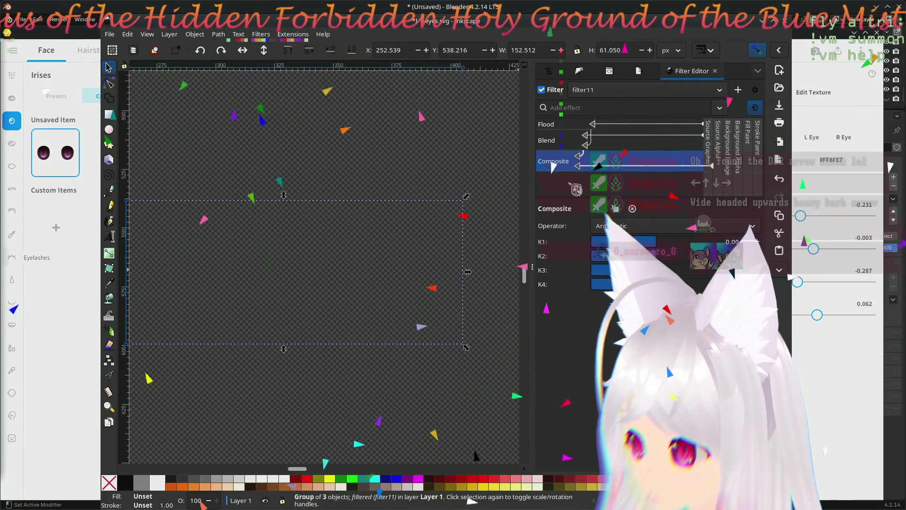
click(693, 241)
Step: Experiment with the Composite's K1–K4 arithmetic weights, K1 near 1.46 and K3 near zero
mouse_move(693, 242)
mouse_down()
mouse_move(685, 259)
mouse_move(662, 260)
mouse_move(677, 264)
mouse_up()
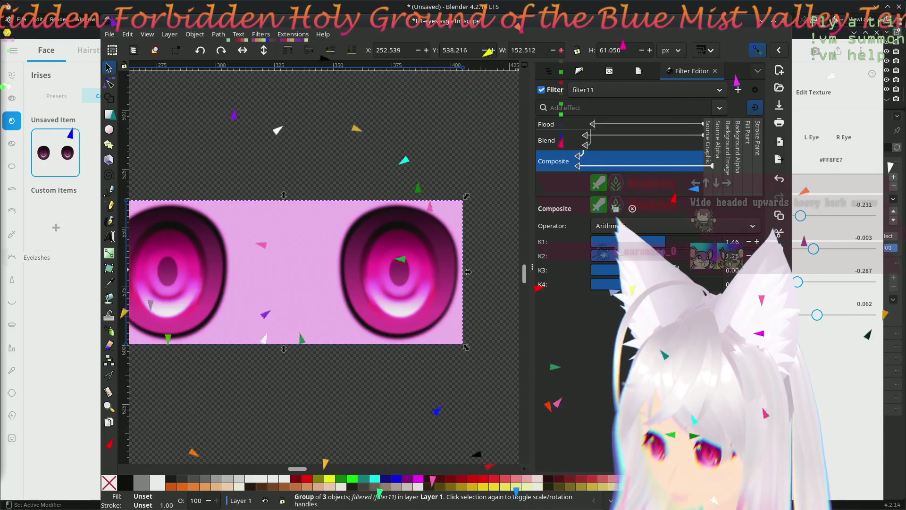
drag(676, 264, 701, 263)
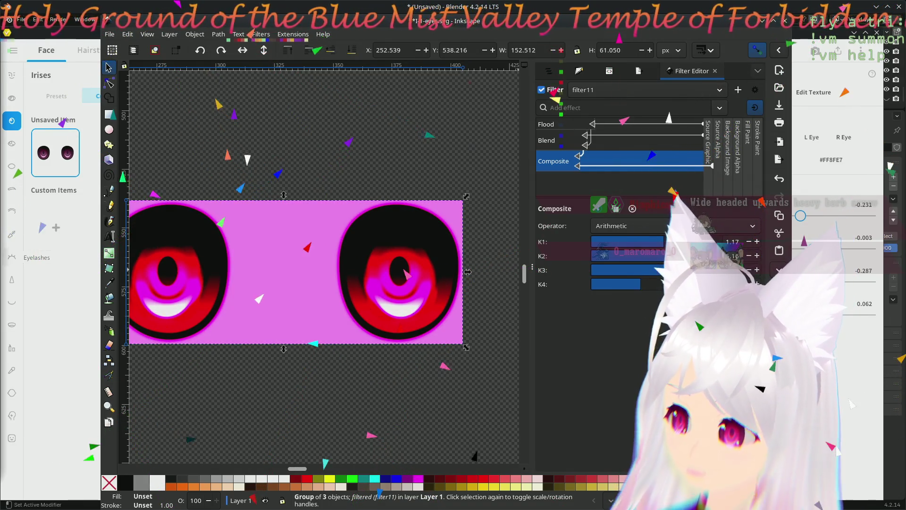
click(650, 285)
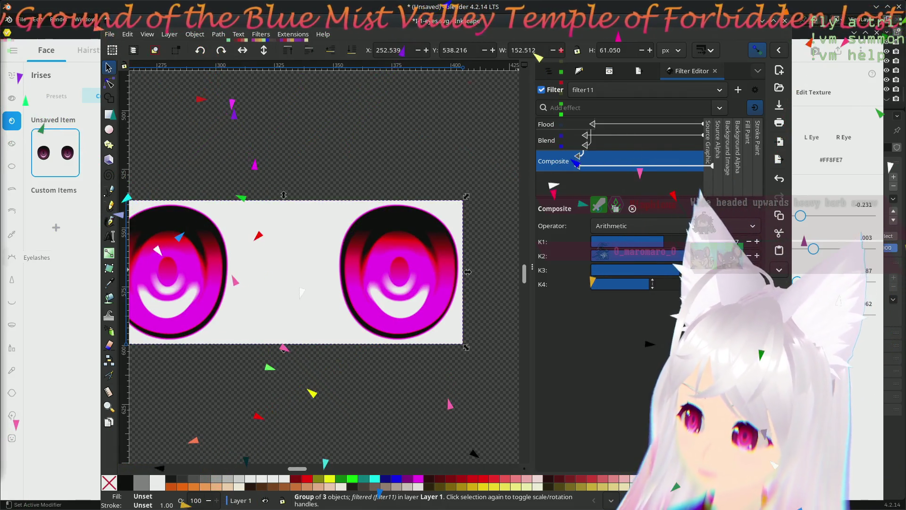
mouse_move(649, 285)
mouse_down()
mouse_move(597, 269)
mouse_move(605, 290)
mouse_up()
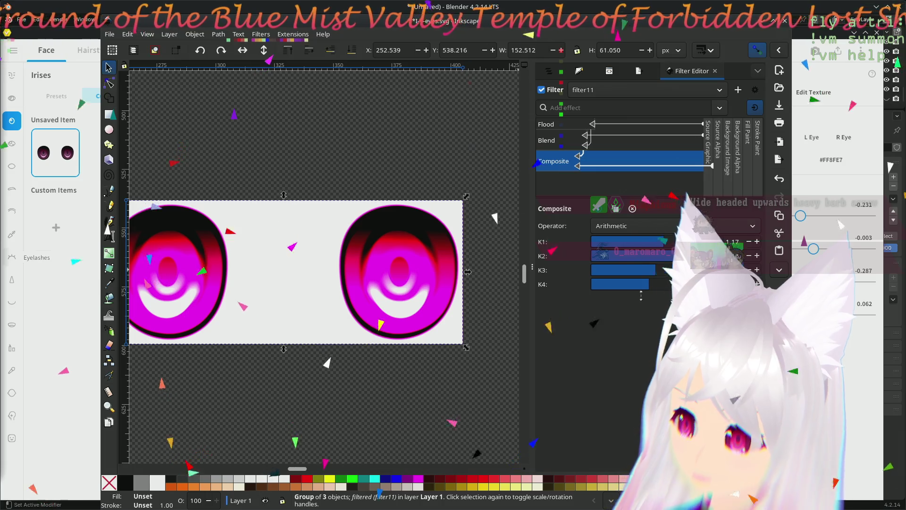
click(641, 241)
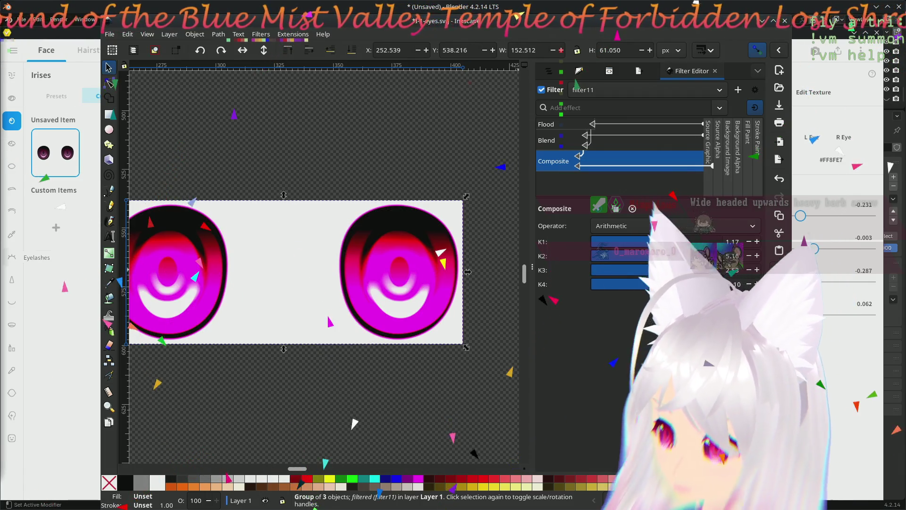
drag(641, 242, 648, 242)
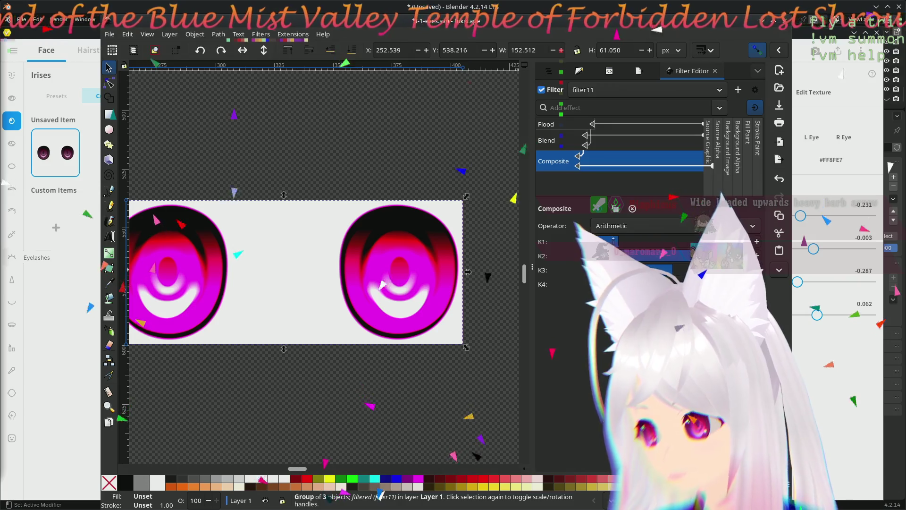
Step: Reset the Composite operator to Default, then pick one that drops the pink background
click(673, 226)
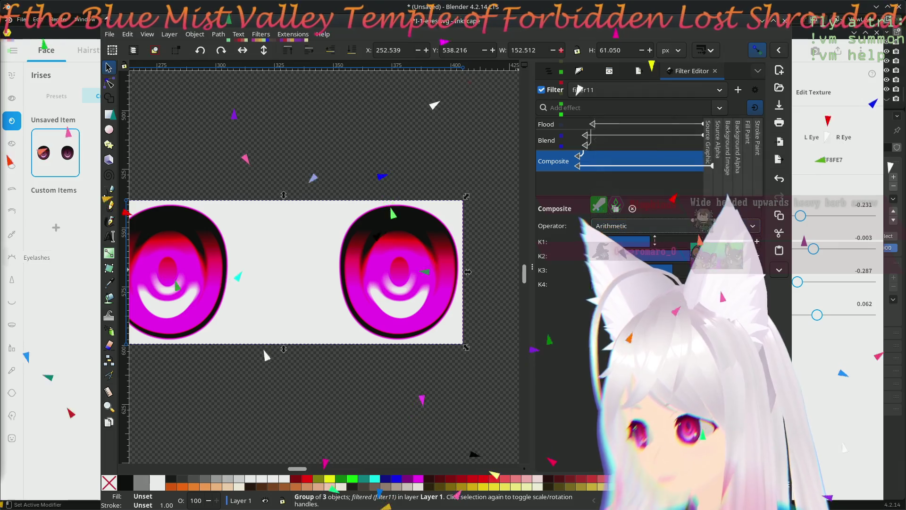
click(649, 124)
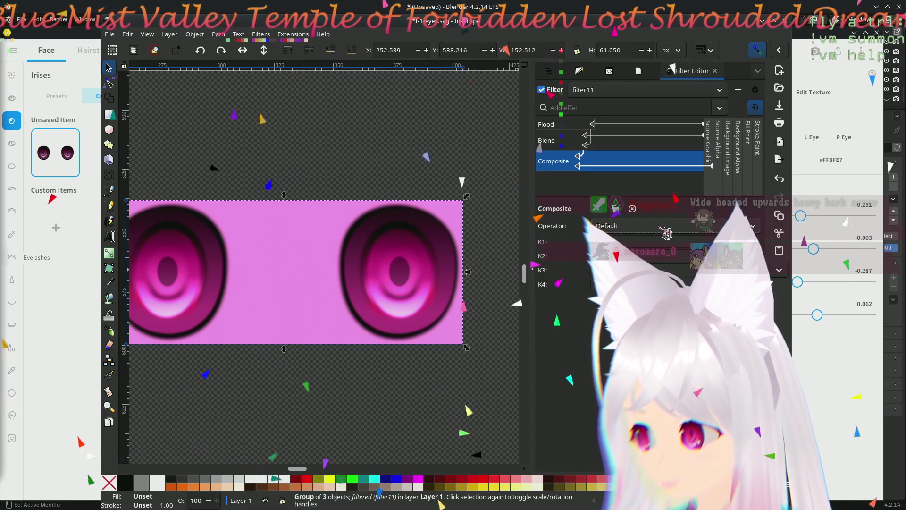
click(663, 234)
click(658, 241)
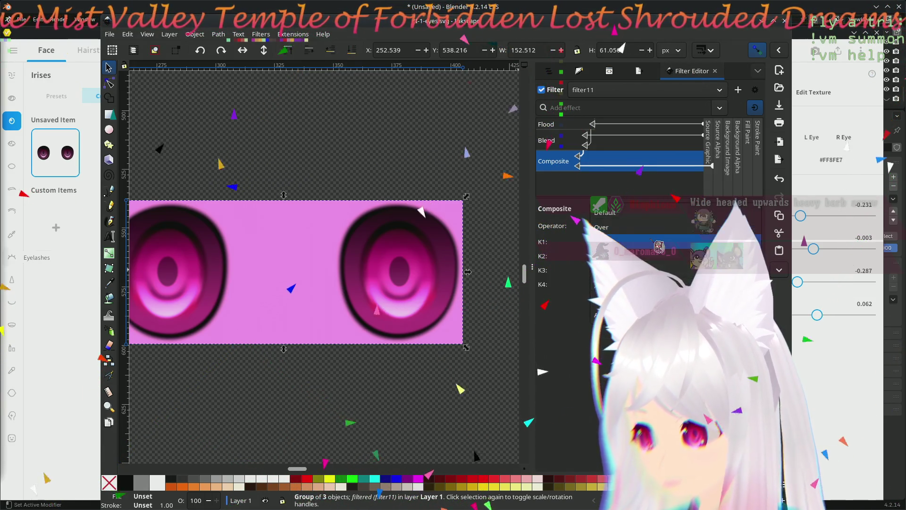
Step: Try the Out operator, then keep Composite on In so only the pink irises remain
click(672, 231)
click(677, 233)
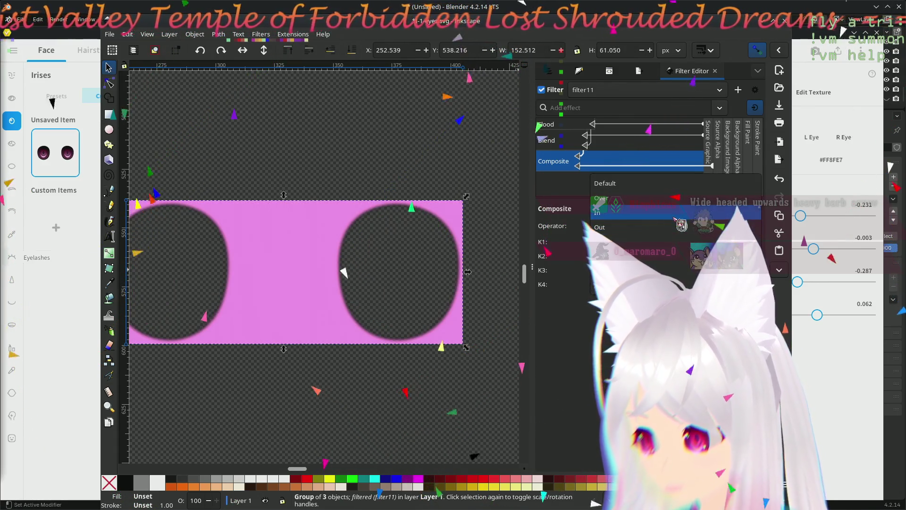
click(678, 213)
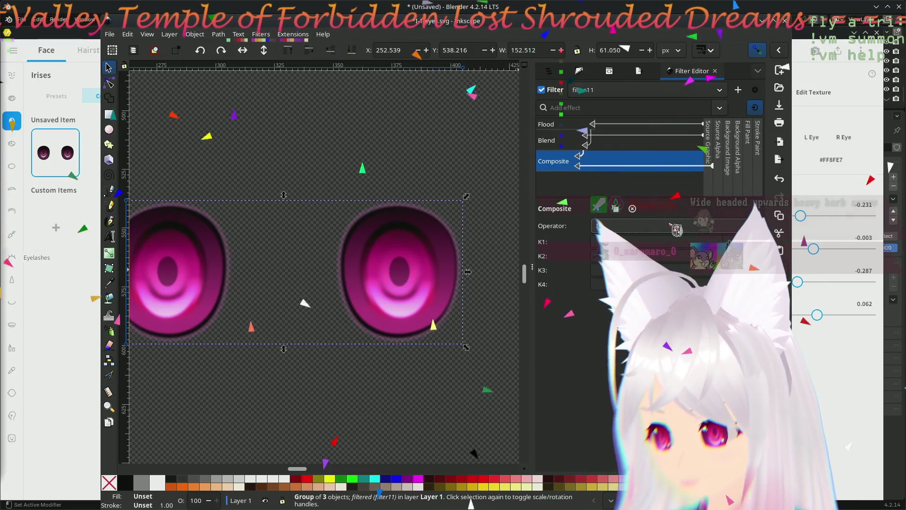
click(676, 229)
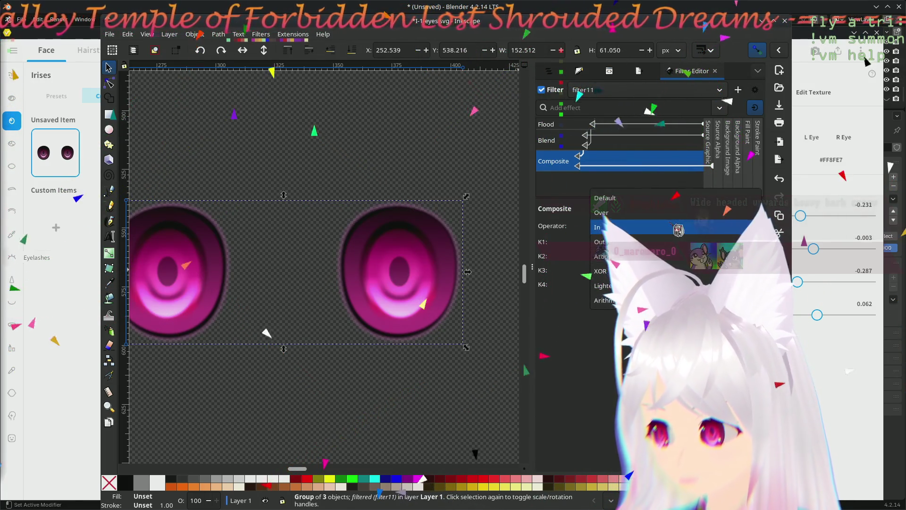
click(678, 229)
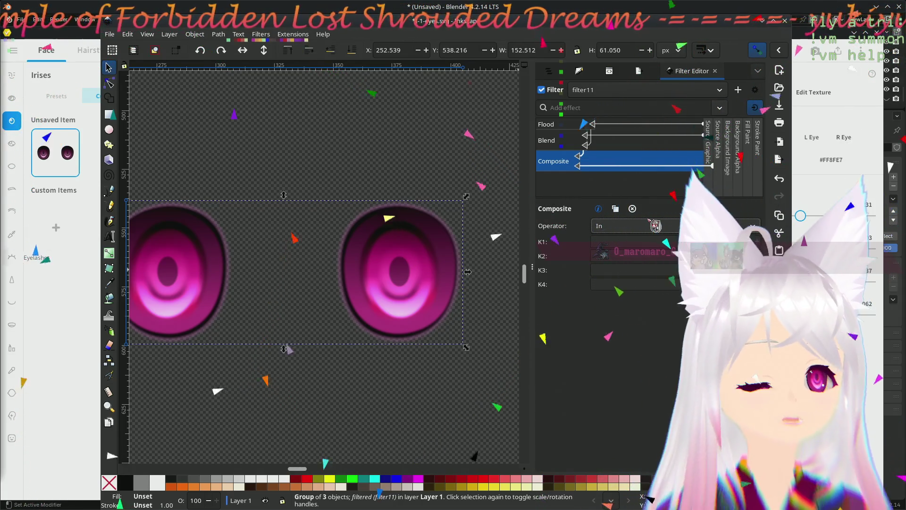
Step: Compare Blend modes Exclusion, Difference, Hue, Luminosity, Color, Saturation, Screen, Normal and Multiply on the irises
click(567, 145)
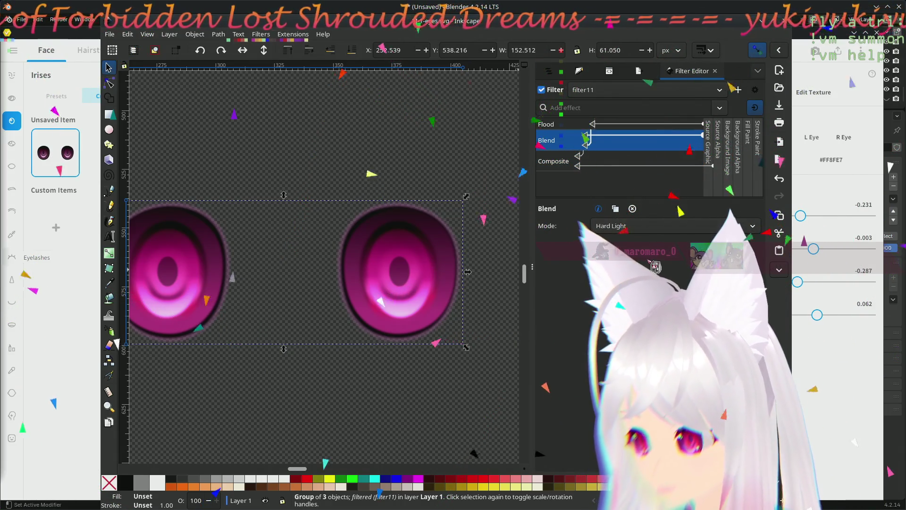
click(681, 235)
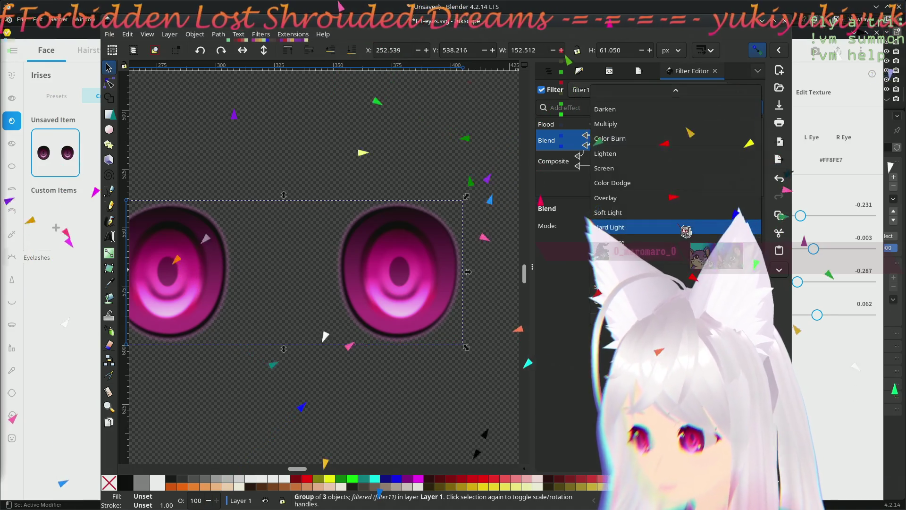
click(664, 261)
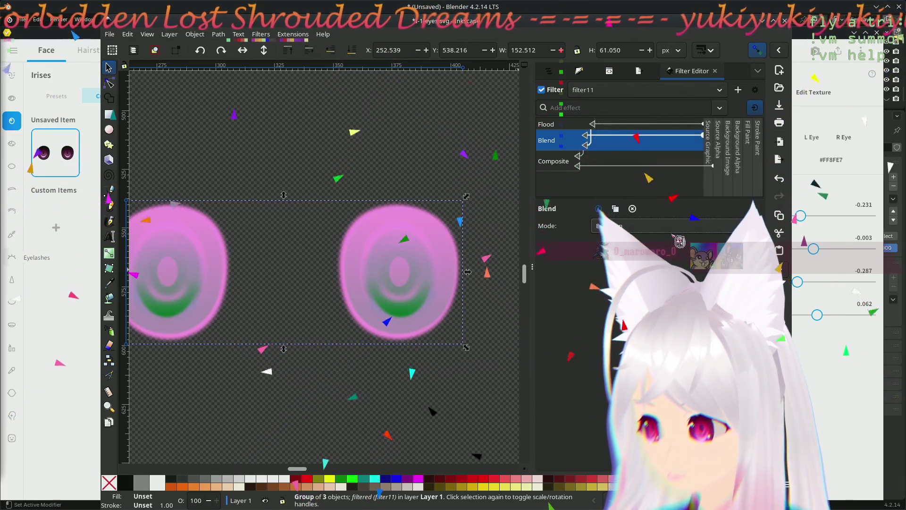
click(678, 225)
click(677, 219)
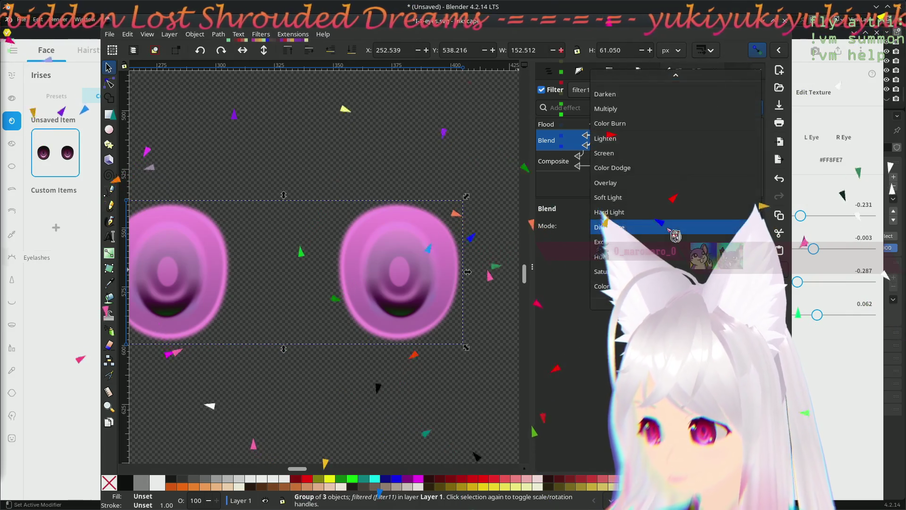
click(666, 256)
click(672, 227)
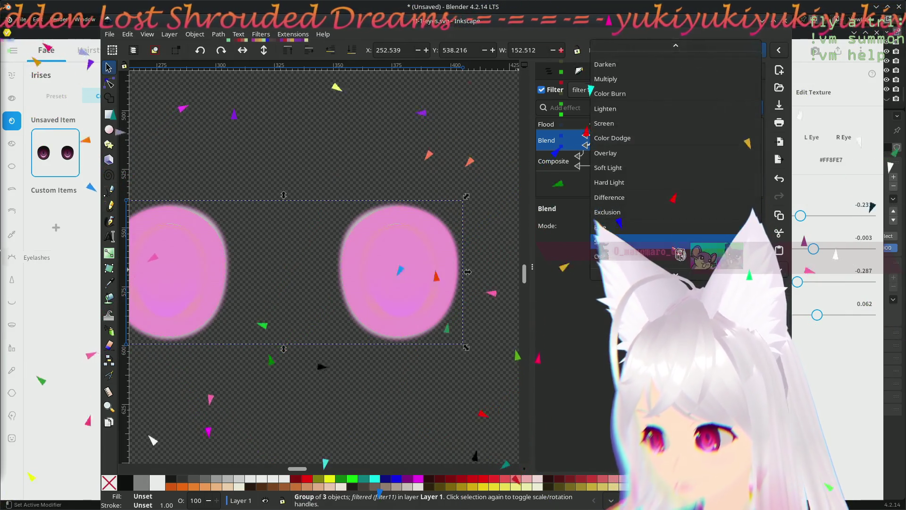
click(675, 269)
click(674, 231)
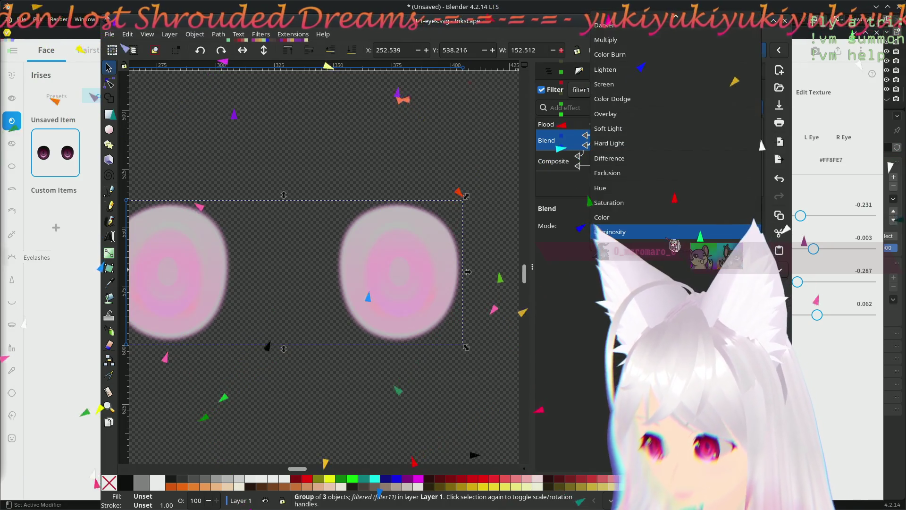
click(669, 217)
click(678, 228)
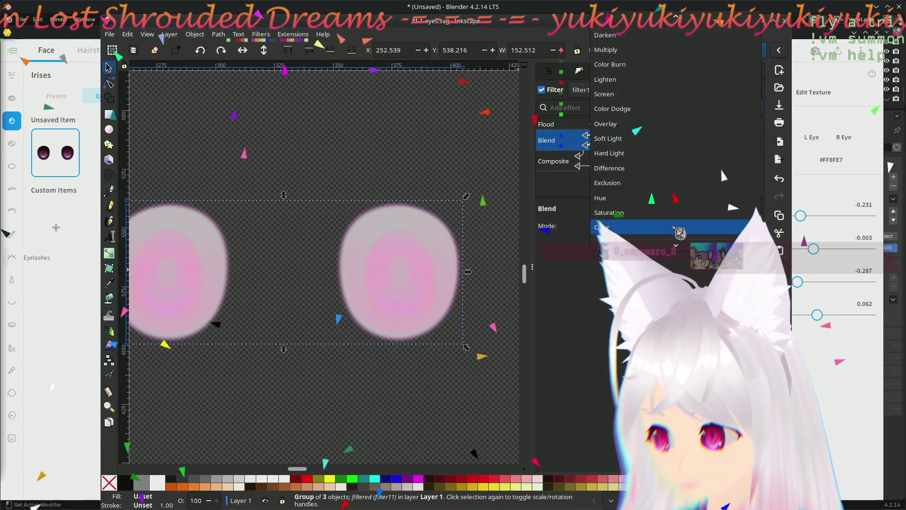
click(675, 212)
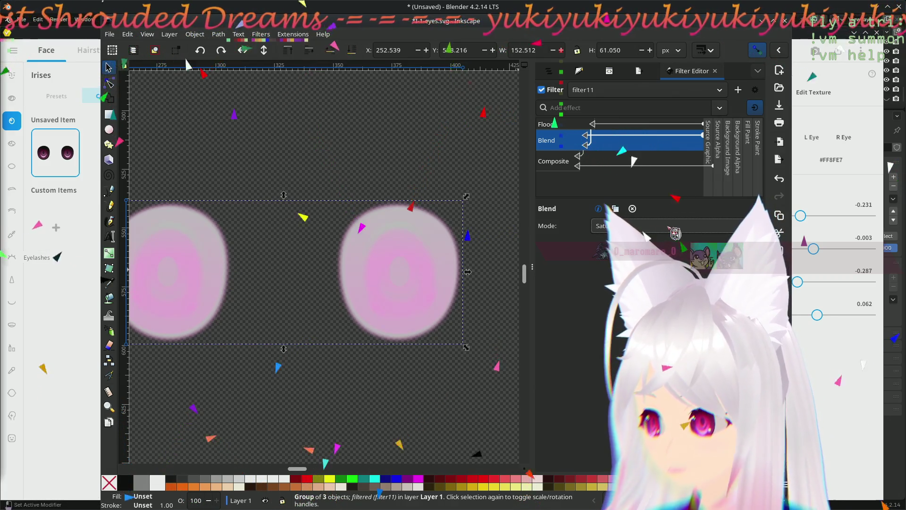
click(676, 234)
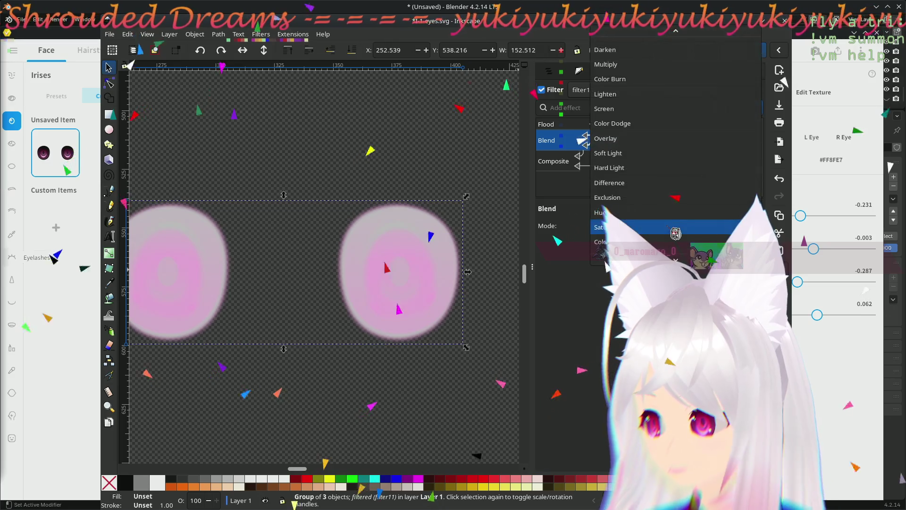
click(693, 188)
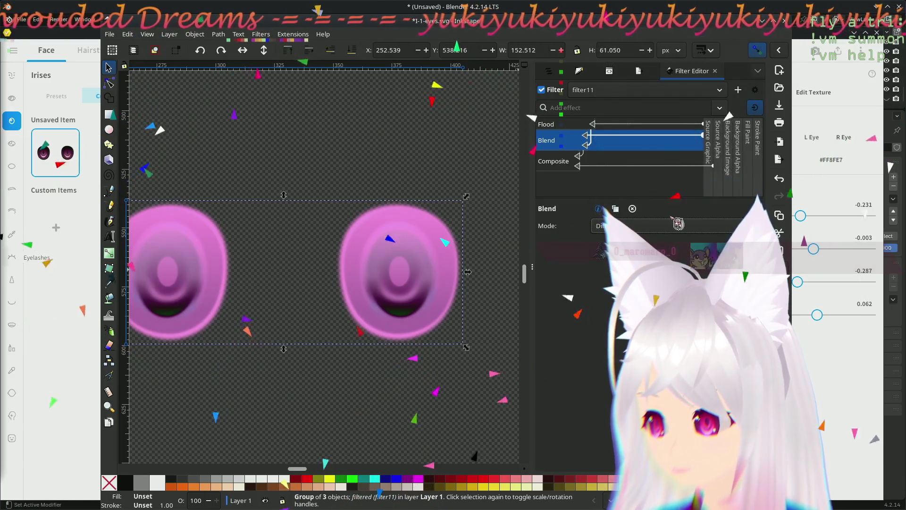
click(673, 229)
click(682, 153)
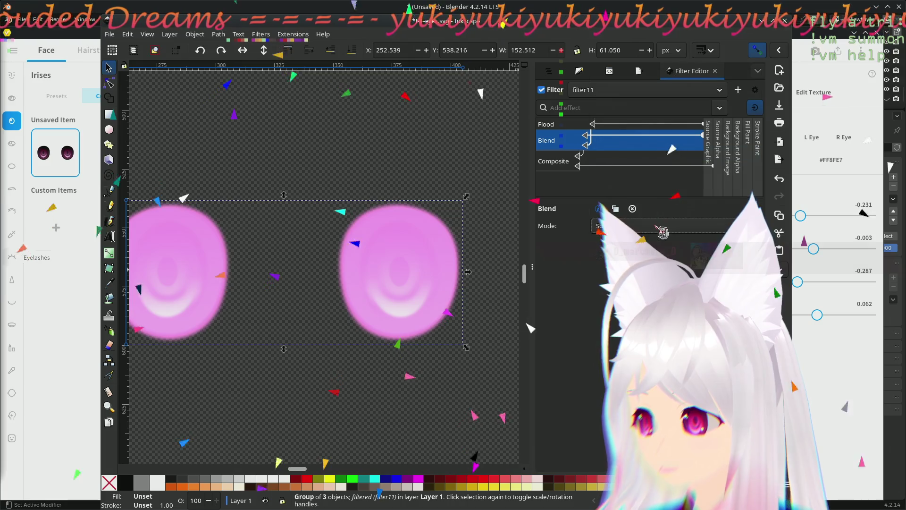
click(659, 227)
click(658, 153)
click(642, 227)
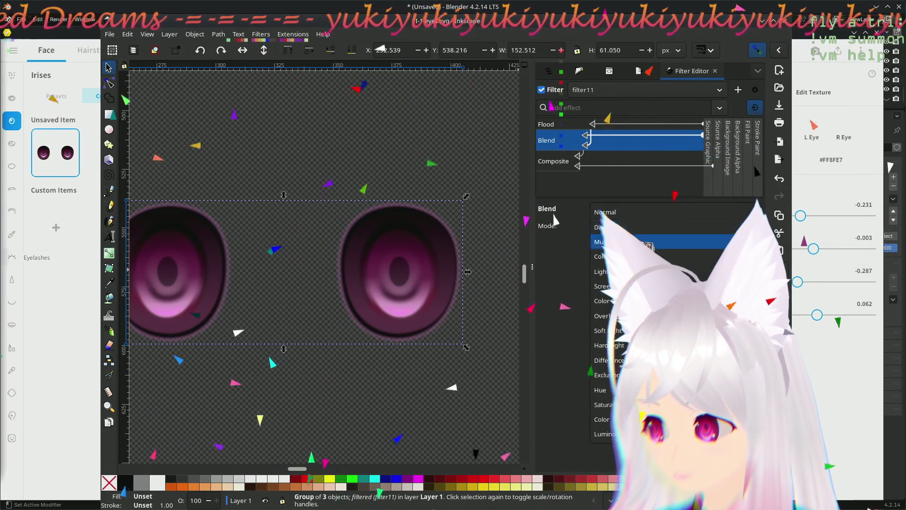
click(648, 242)
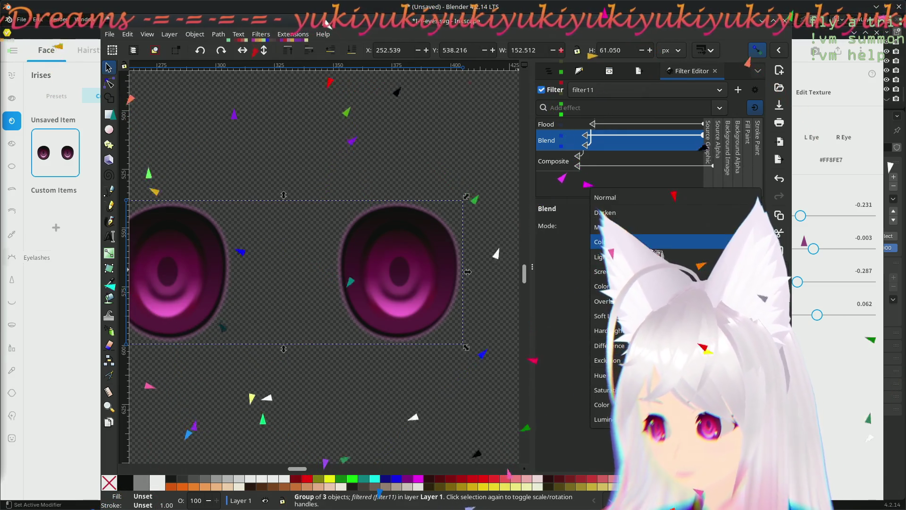
Step: Compare Color Burn, Lighten, Color Dodge, Overlay, Soft Light and the rest, settling on Hard Light
click(658, 245)
click(657, 246)
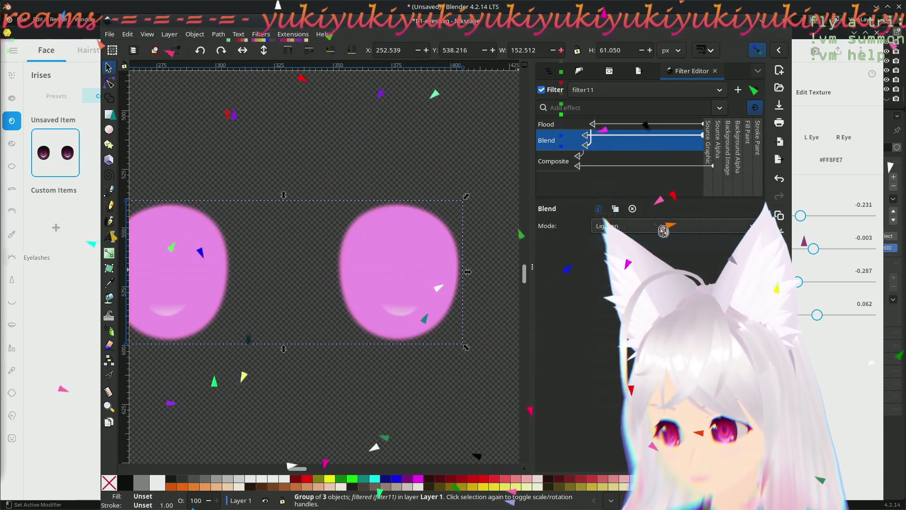
click(659, 228)
click(659, 245)
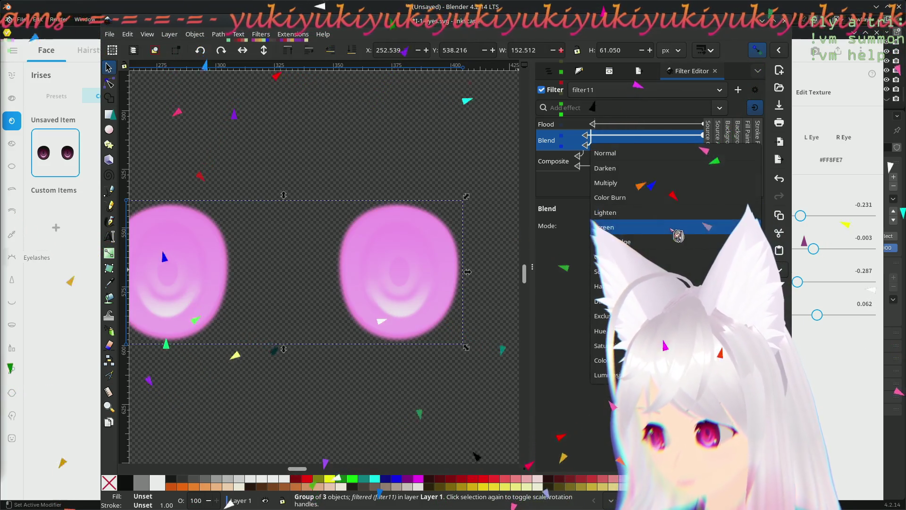
click(665, 243)
click(673, 227)
click(666, 256)
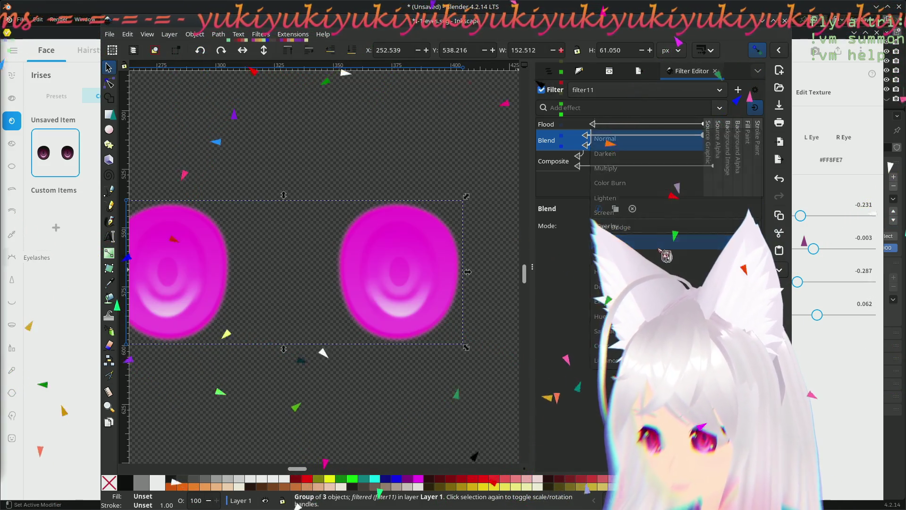
click(680, 227)
click(670, 242)
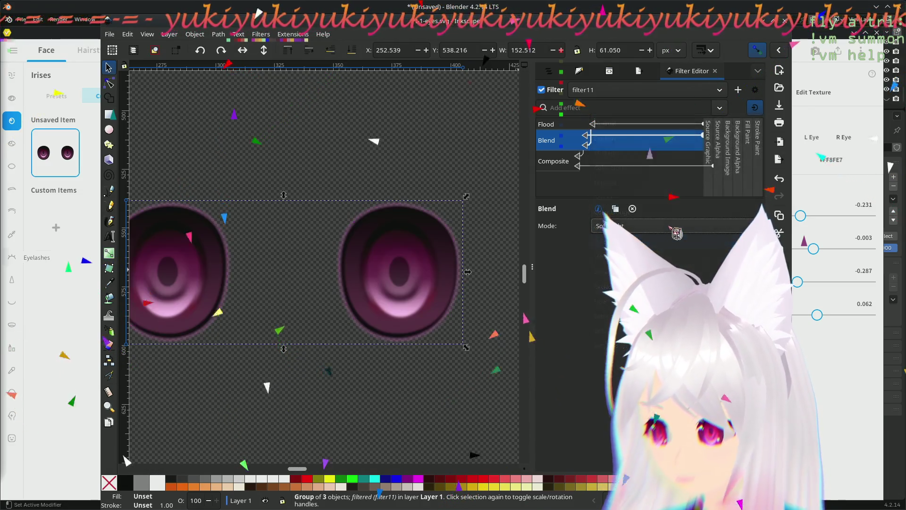
click(673, 227)
click(673, 257)
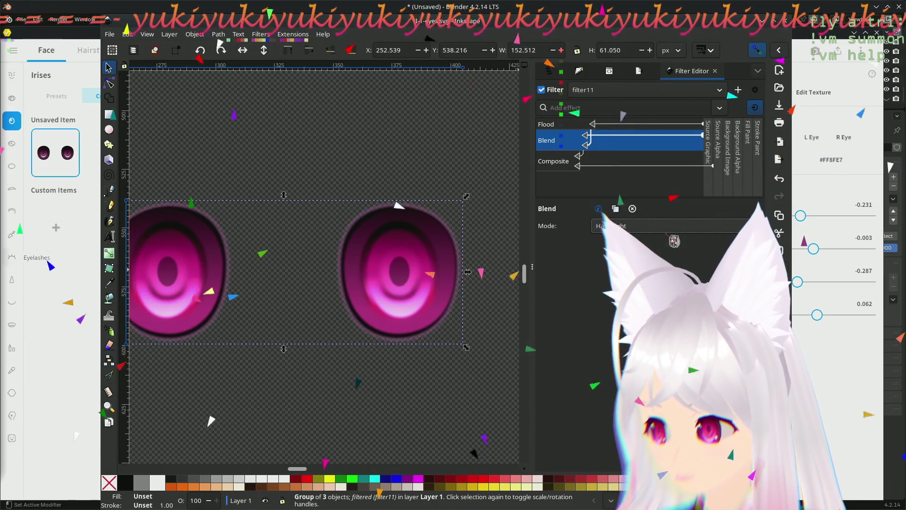
click(674, 242)
click(676, 241)
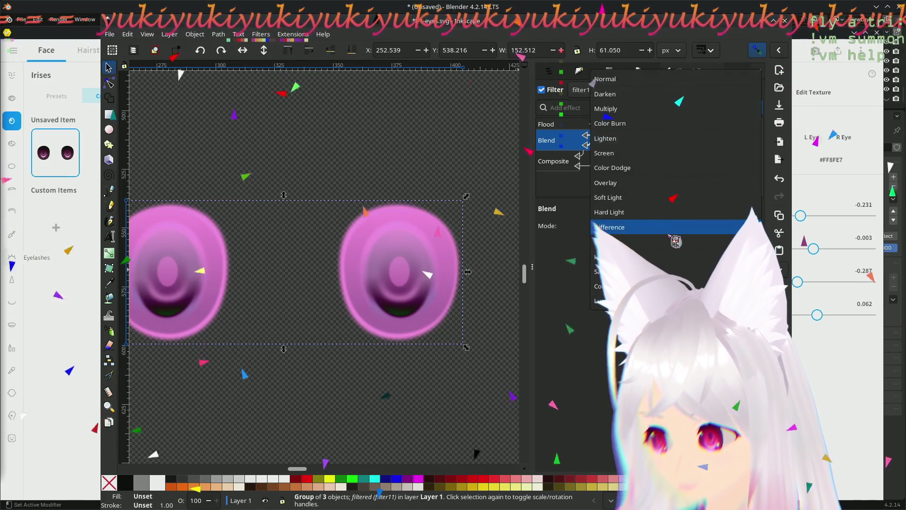
click(676, 241)
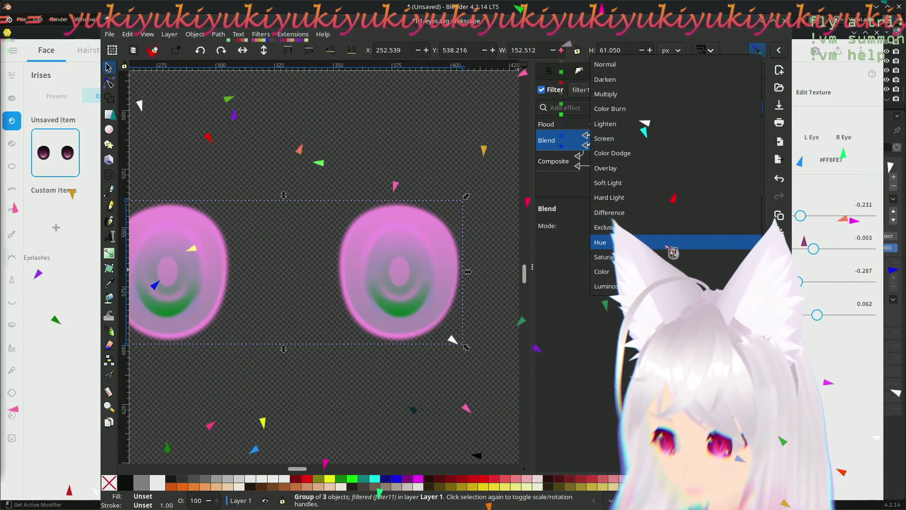
click(673, 250)
click(673, 251)
click(680, 234)
click(695, 229)
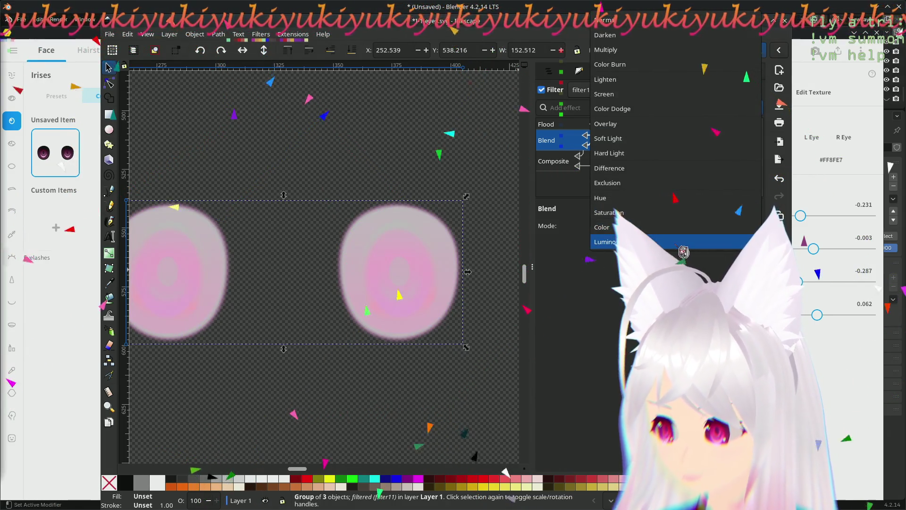
click(683, 244)
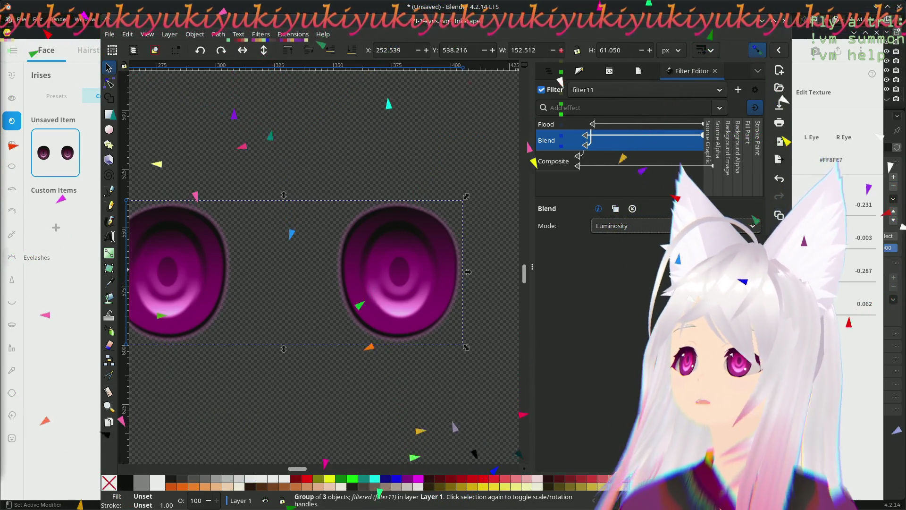
click(679, 225)
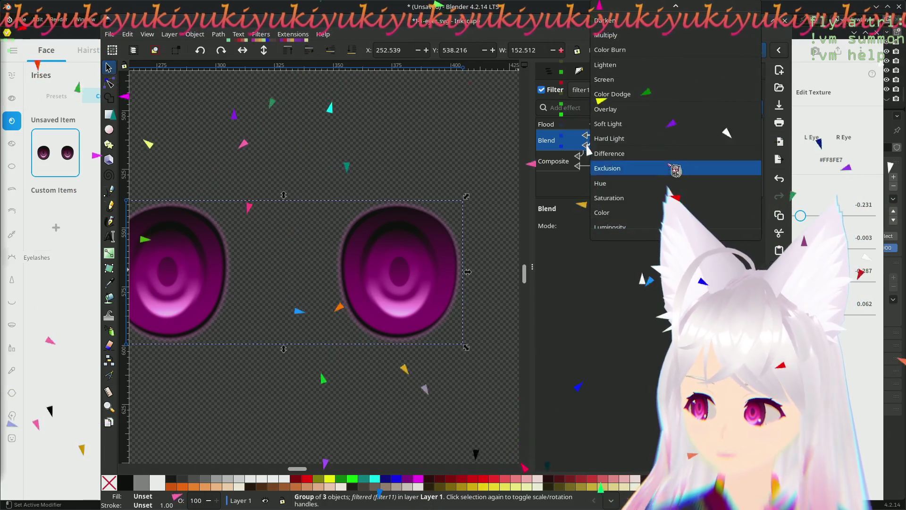
click(610, 138)
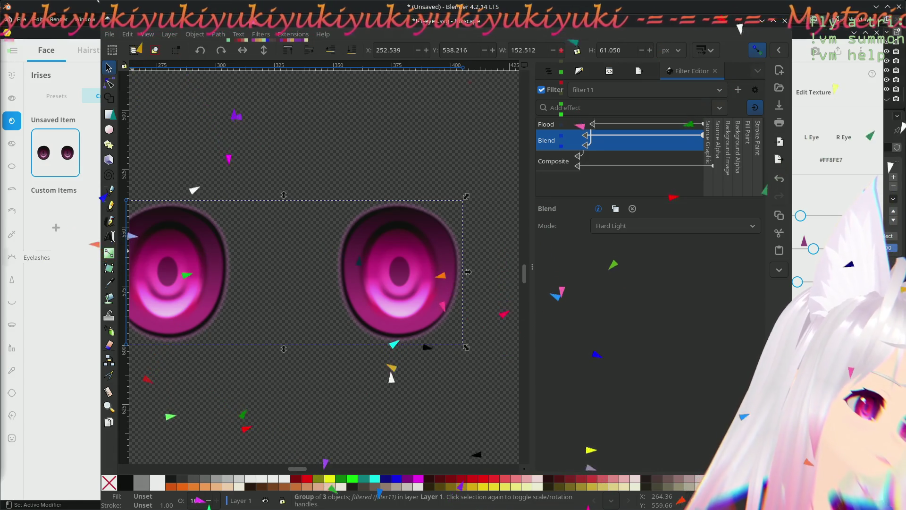
key(alt+Tab)
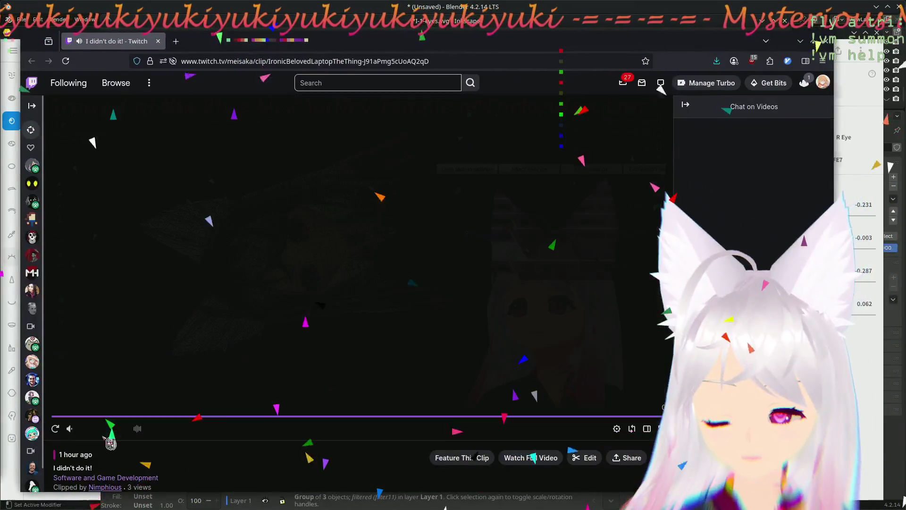
Step: Replay the Twitch clip a few times, then close the browser tab to return to Inkscape
click(54, 428)
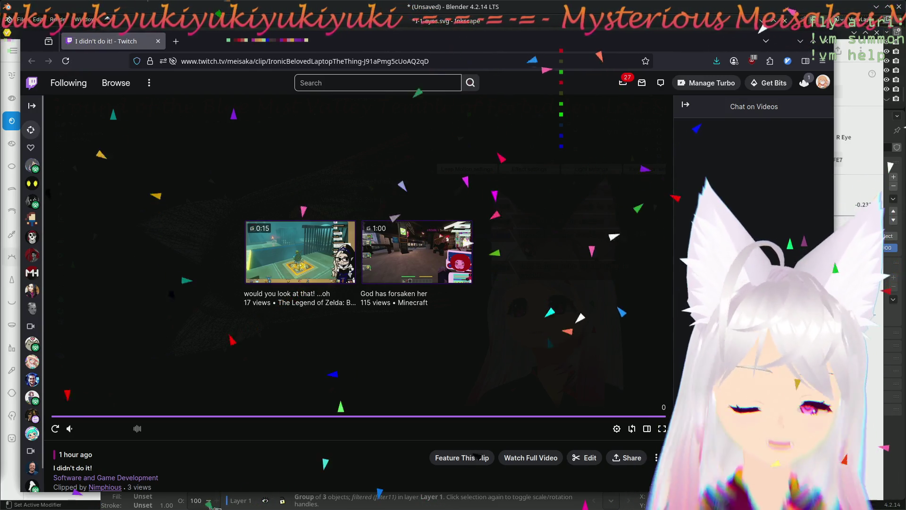
click(56, 428)
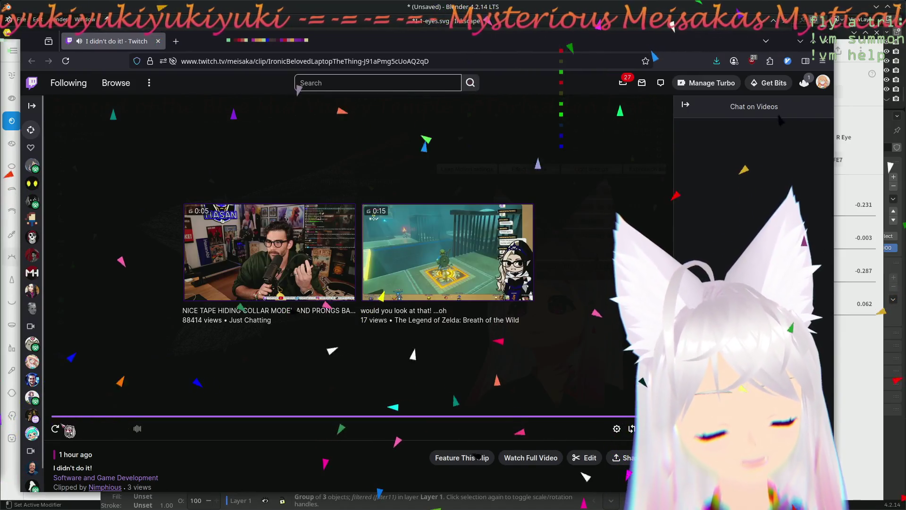
click(63, 428)
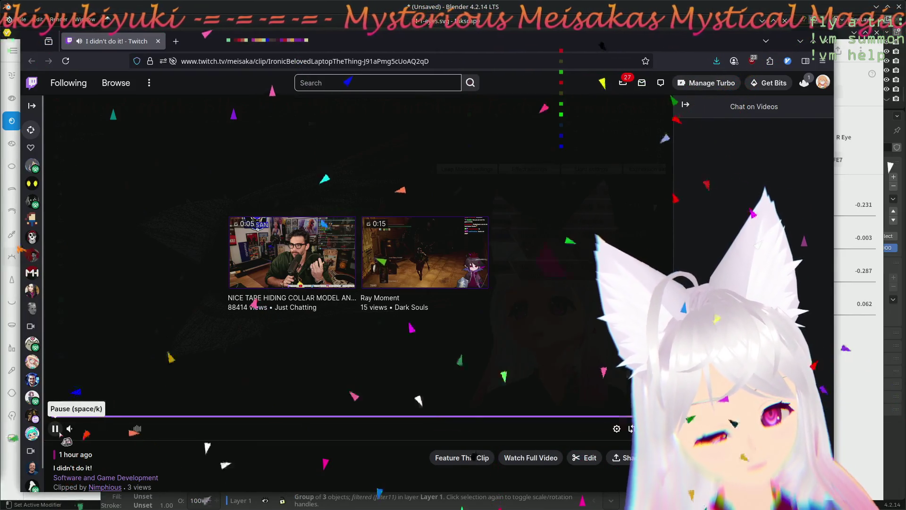
click(57, 429)
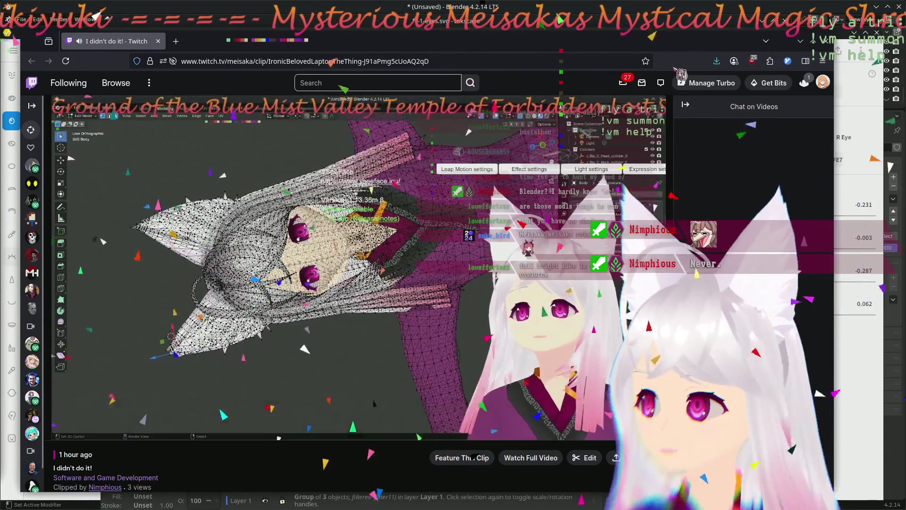
key(ctrl+w)
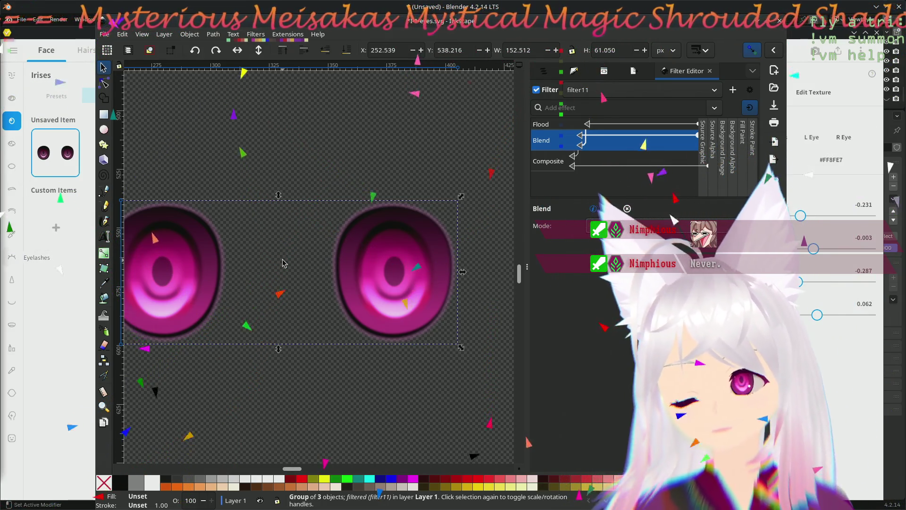
ctrl+scroll(284, 263, up, 1)
ctrl+scroll(330, 264, down, 1)
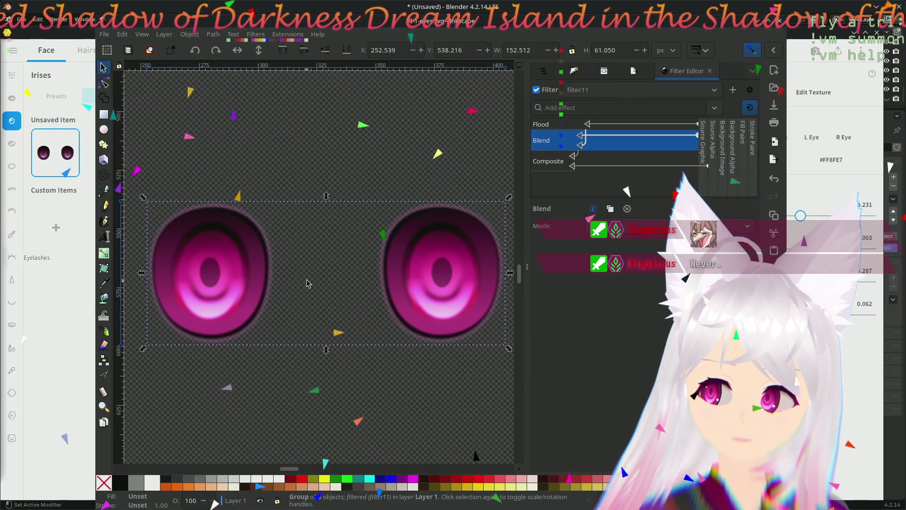
scroll(298, 284, right, 1)
scroll(287, 282, left, 1)
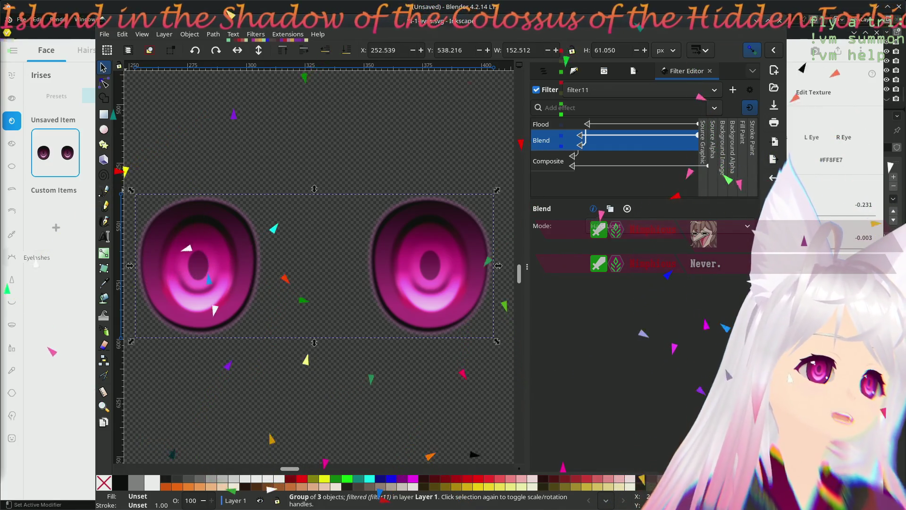
key(alt+Tab)
scroll(479, 324, up, 3)
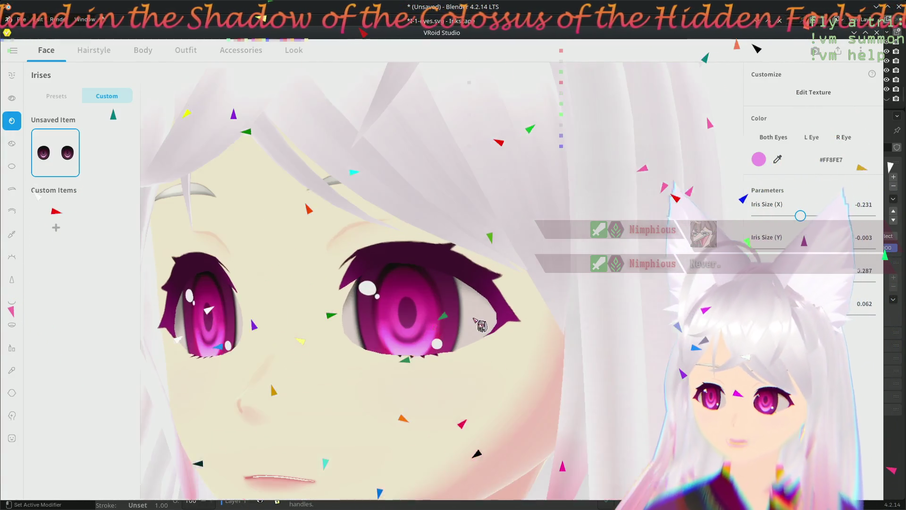
mouse_move(487, 348)
mouse_down()
mouse_move(346, 317)
mouse_move(336, 324)
mouse_up()
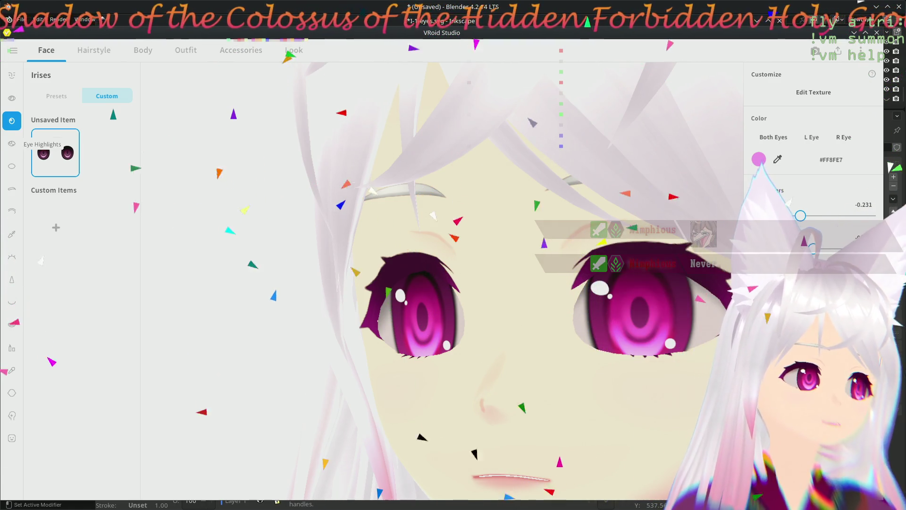
key(alt+Tab)
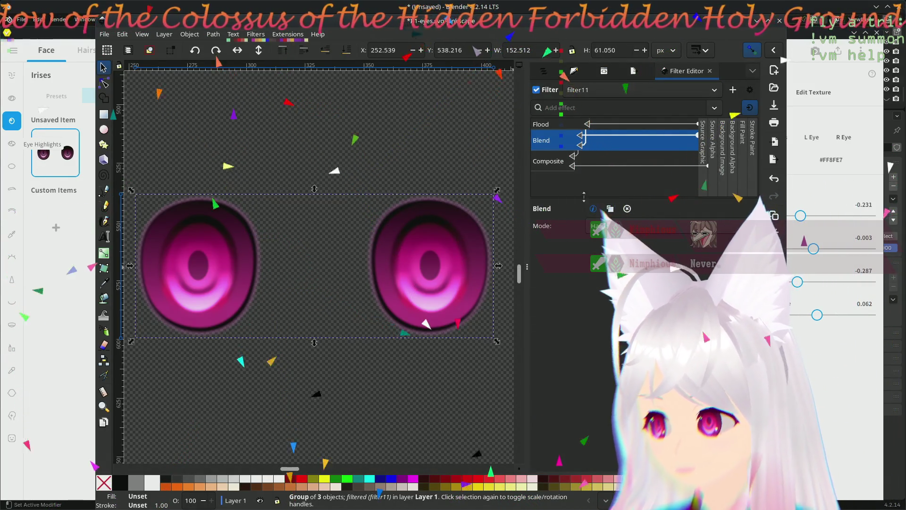
Step: Try Atop and XOR operators on the Composite effect, keeping XOR for now
click(560, 166)
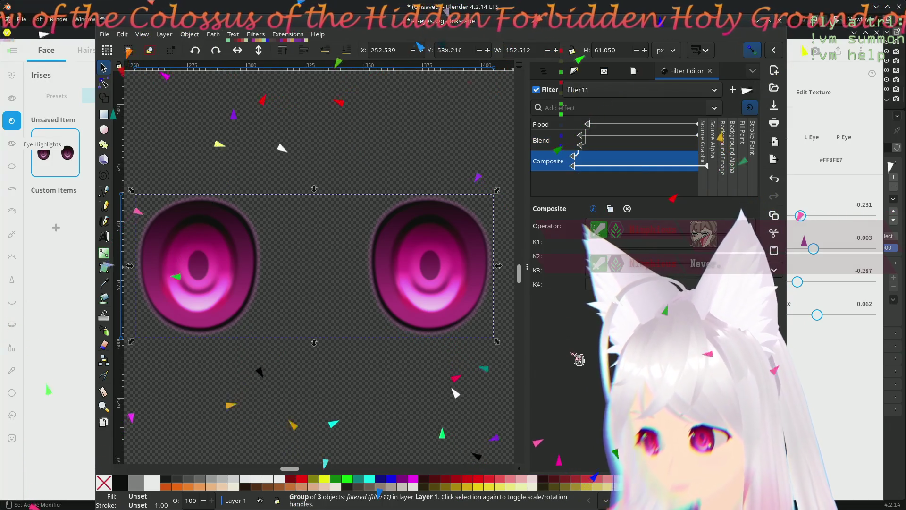
click(623, 227)
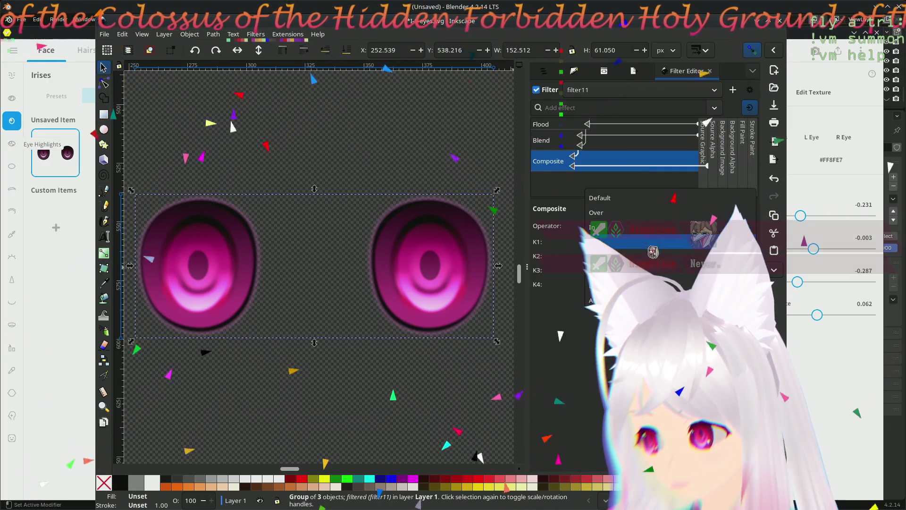
click(602, 255)
click(627, 225)
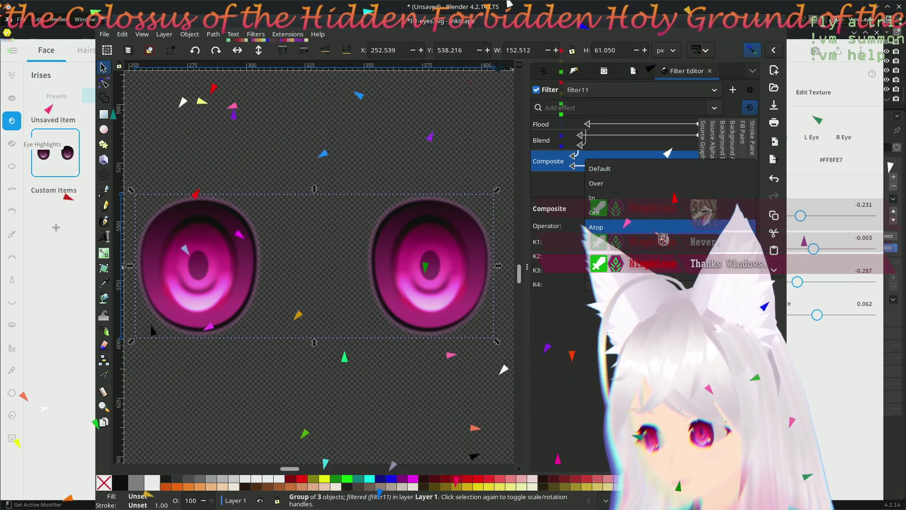
click(602, 241)
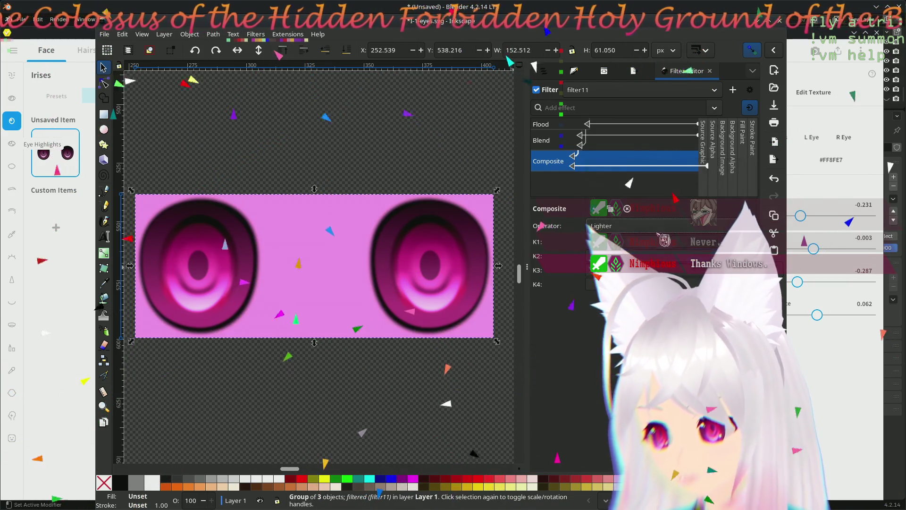
click(627, 226)
click(666, 230)
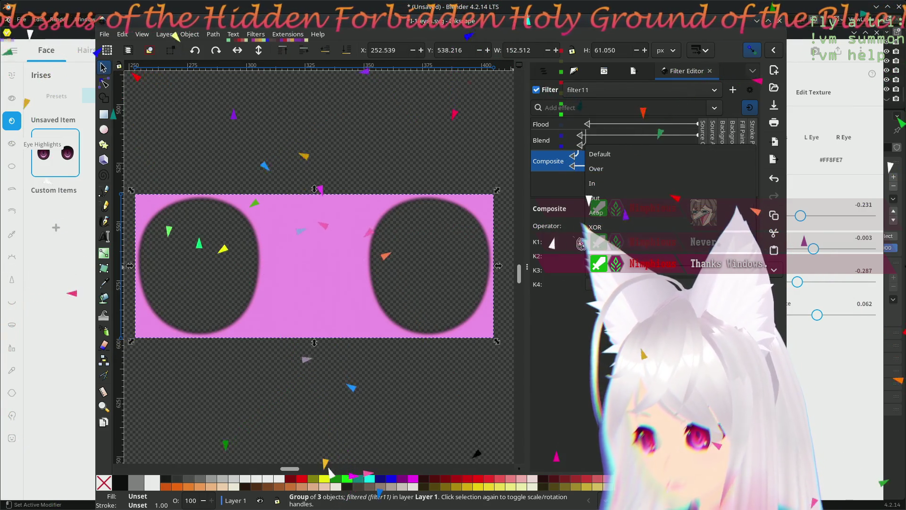
click(582, 228)
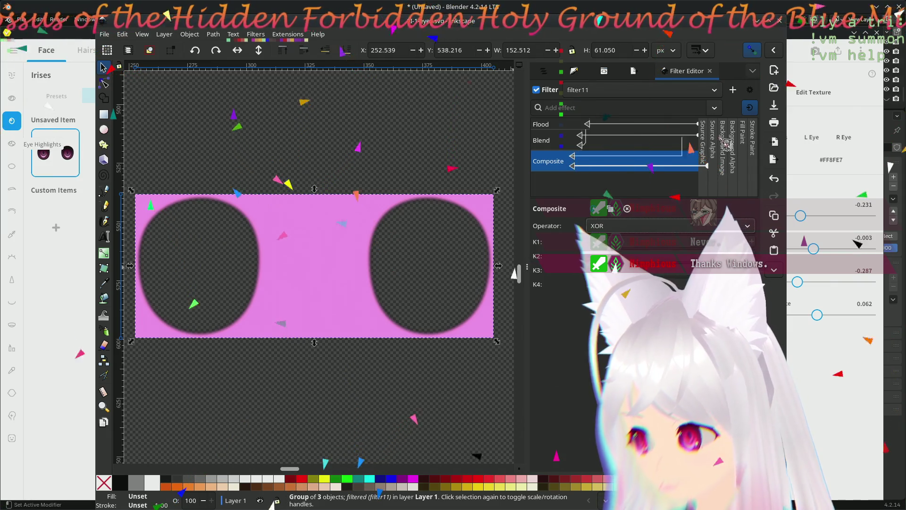
Step: Wire the Composite input to the Blend result and try Over and other operators, keeping Default
click(721, 161)
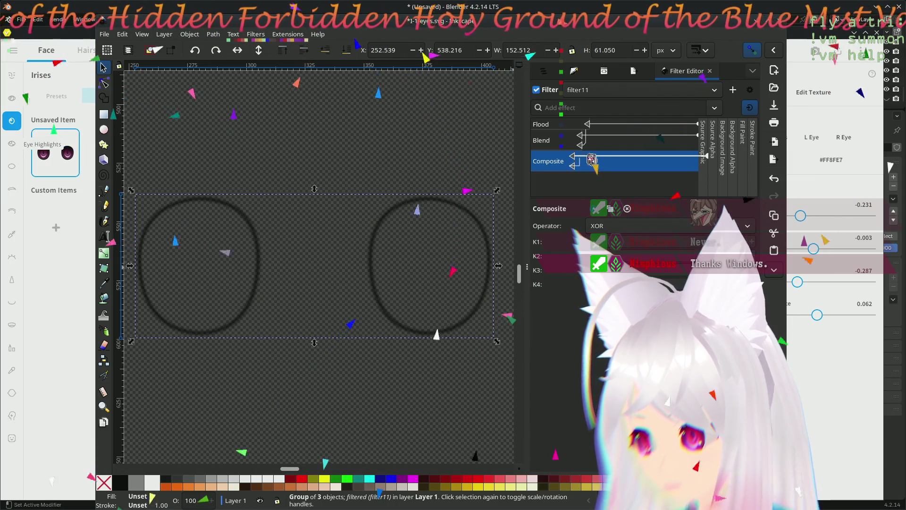
drag(583, 173, 588, 152)
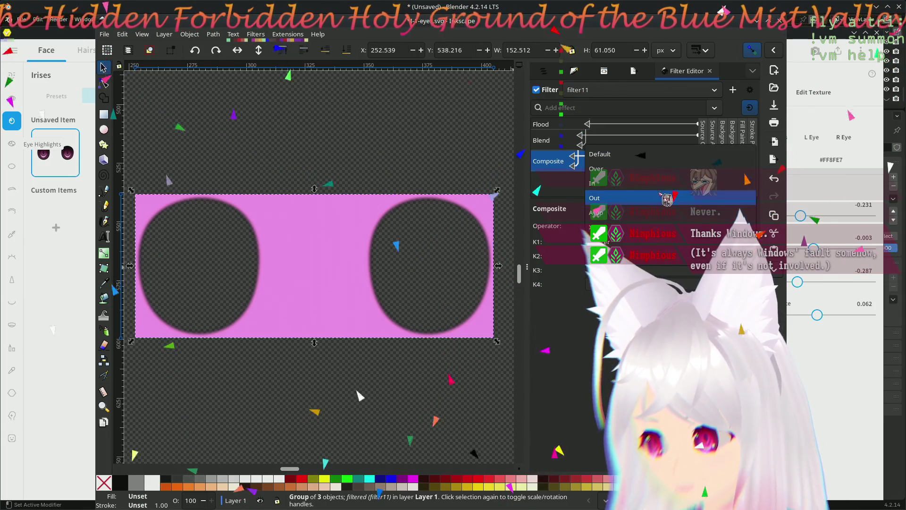
click(626, 151)
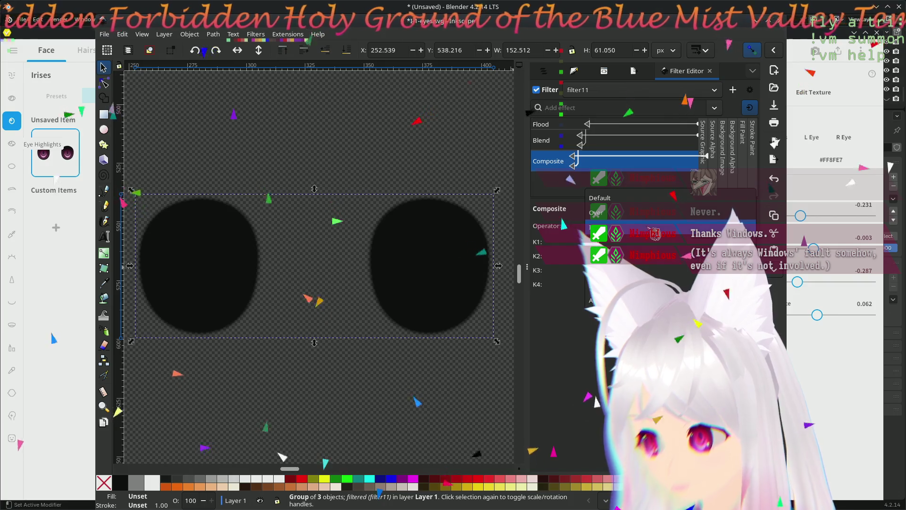
click(676, 212)
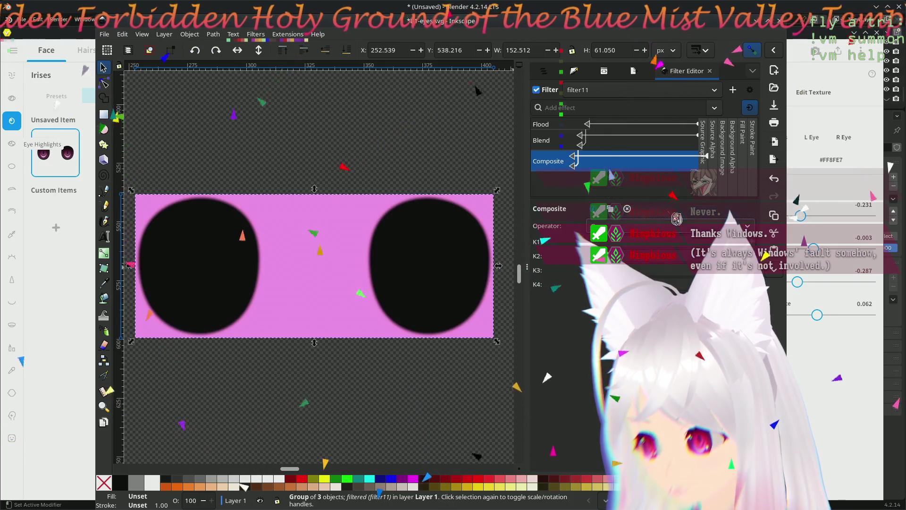
click(669, 227)
click(672, 227)
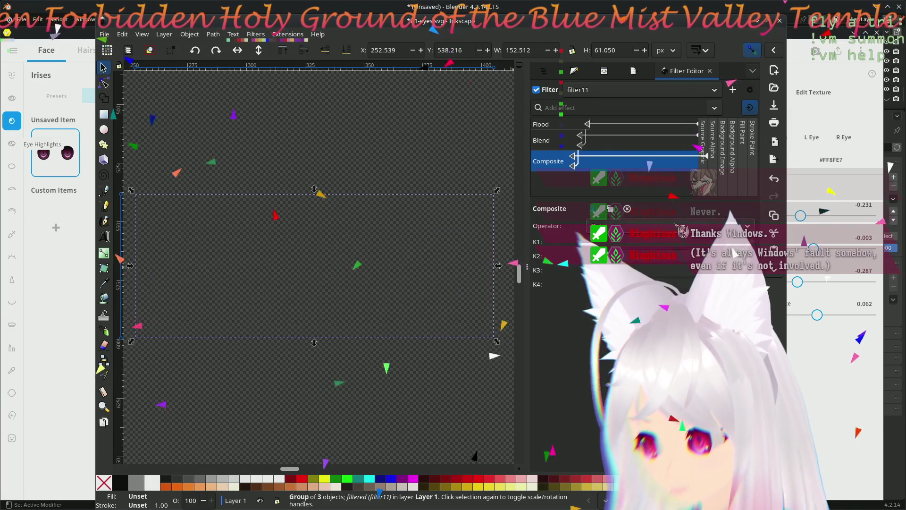
click(686, 233)
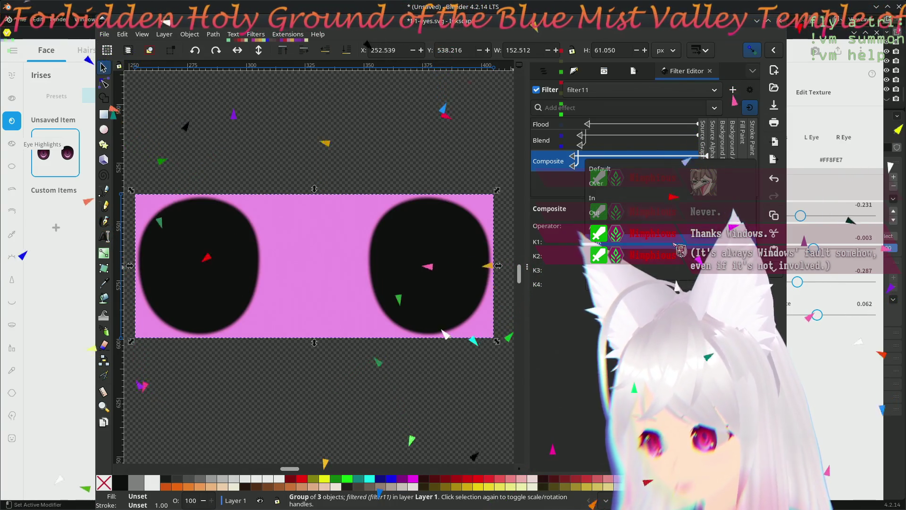
click(686, 234)
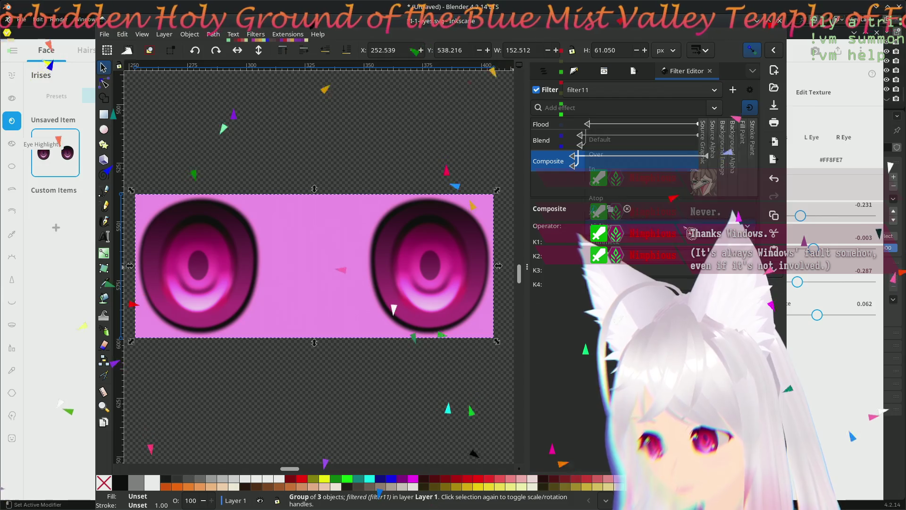
click(700, 246)
click(680, 227)
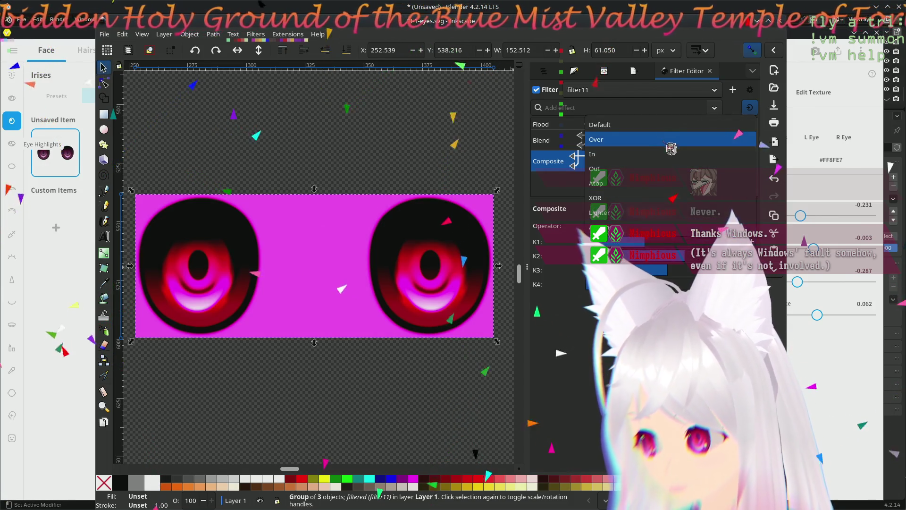
click(672, 135)
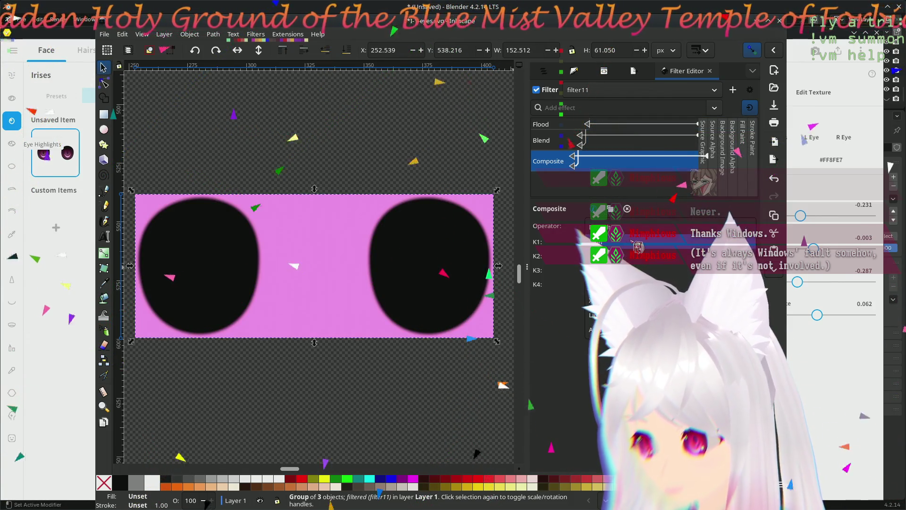
Step: Wire the Composite input to Source Graphic, try Out and other operators, then deselect the iris group
drag(581, 172, 702, 182)
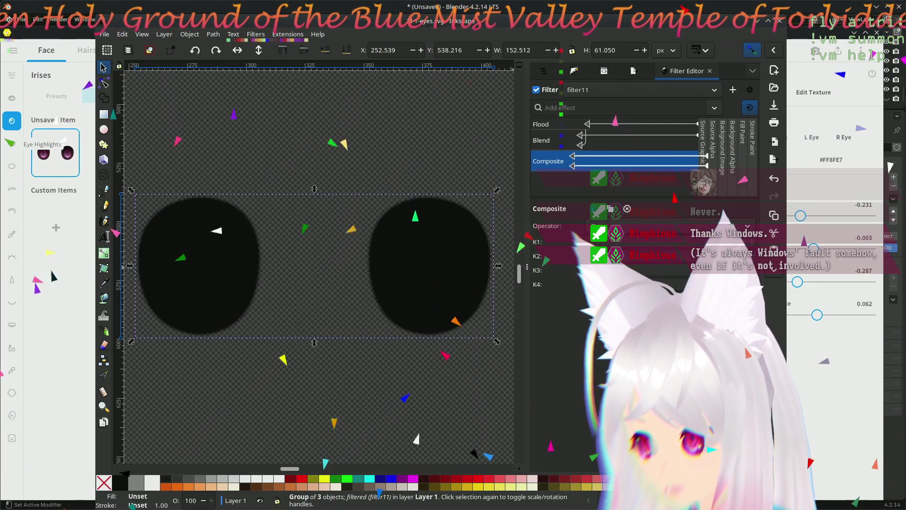
click(574, 146)
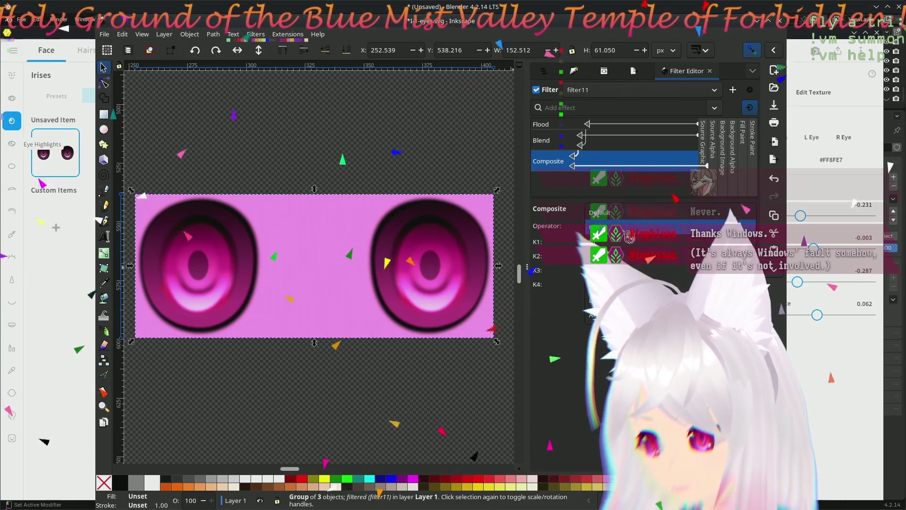
click(629, 244)
click(638, 233)
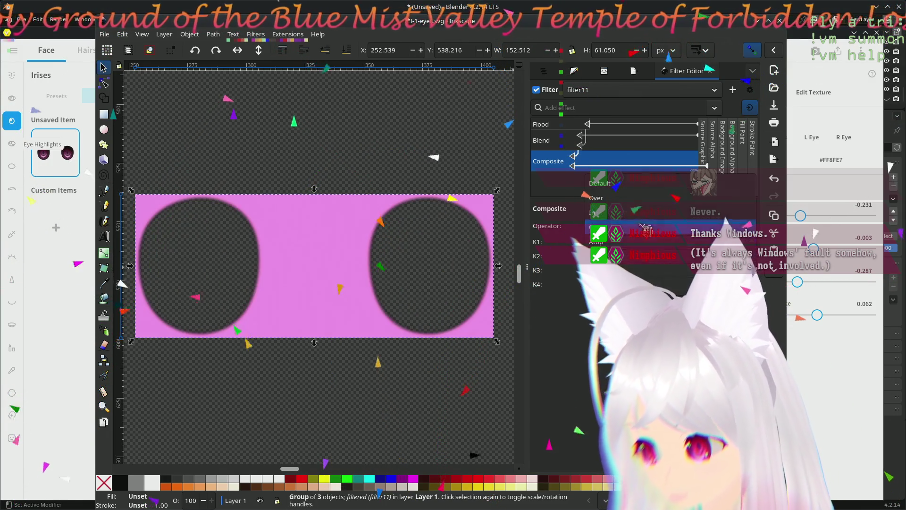
click(649, 228)
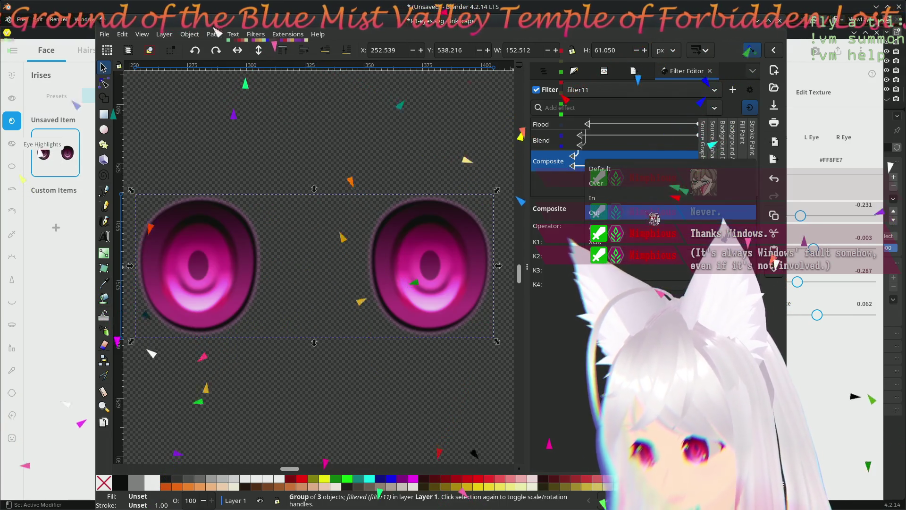
click(647, 232)
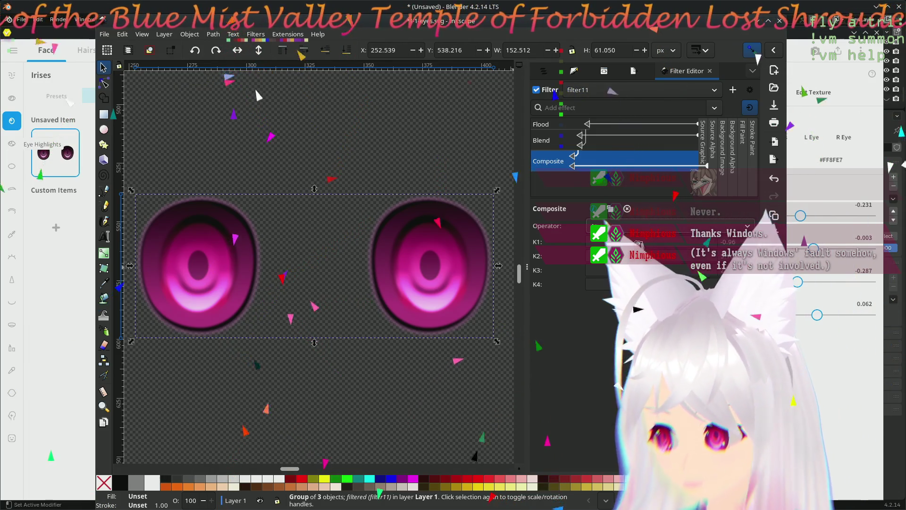
click(638, 169)
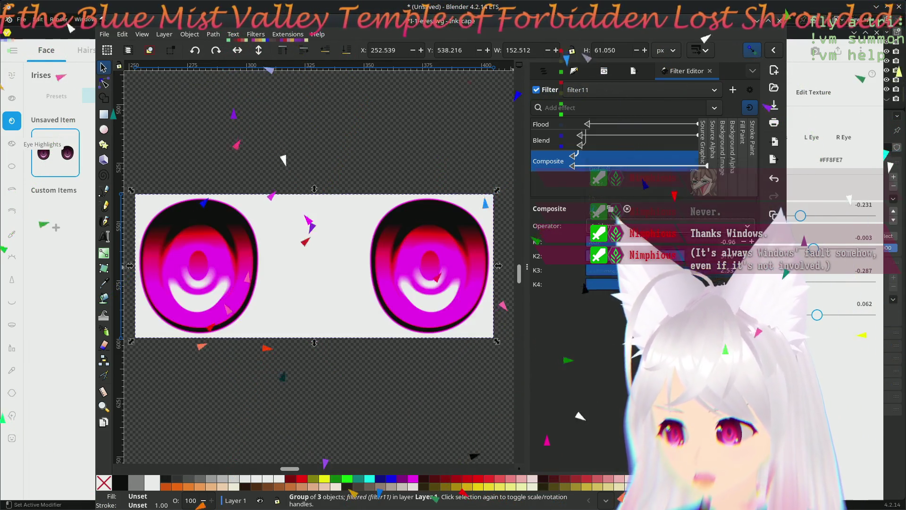
click(637, 226)
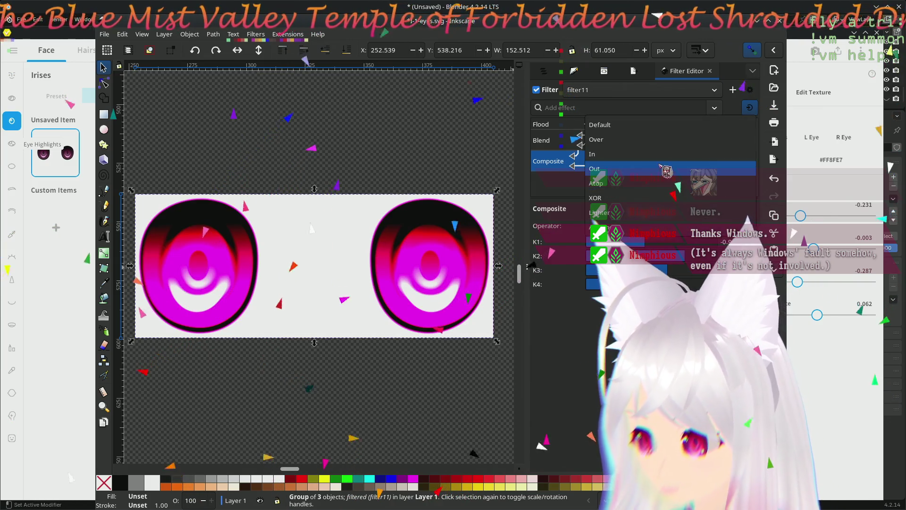
click(682, 169)
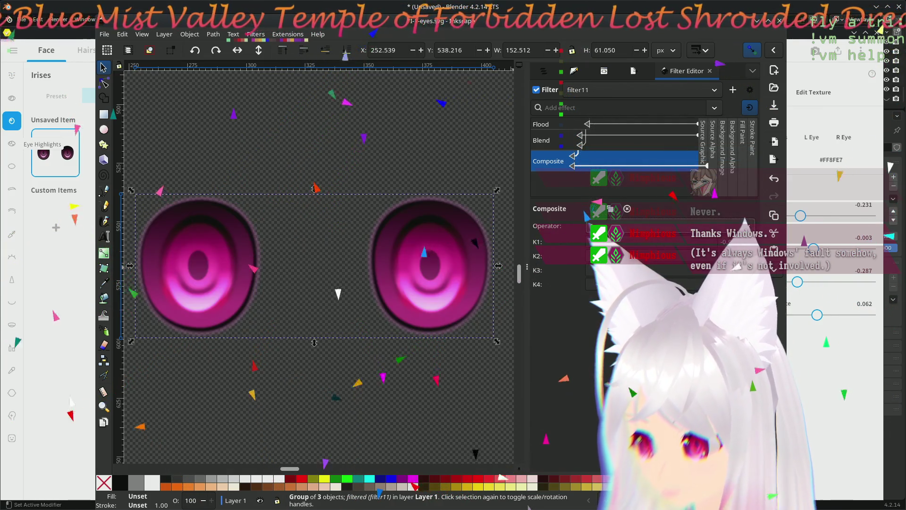
click(646, 236)
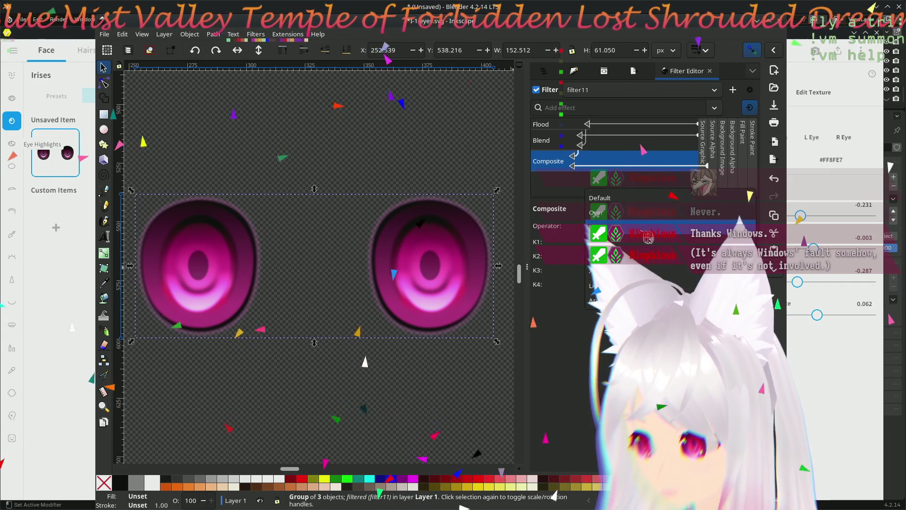
click(648, 239)
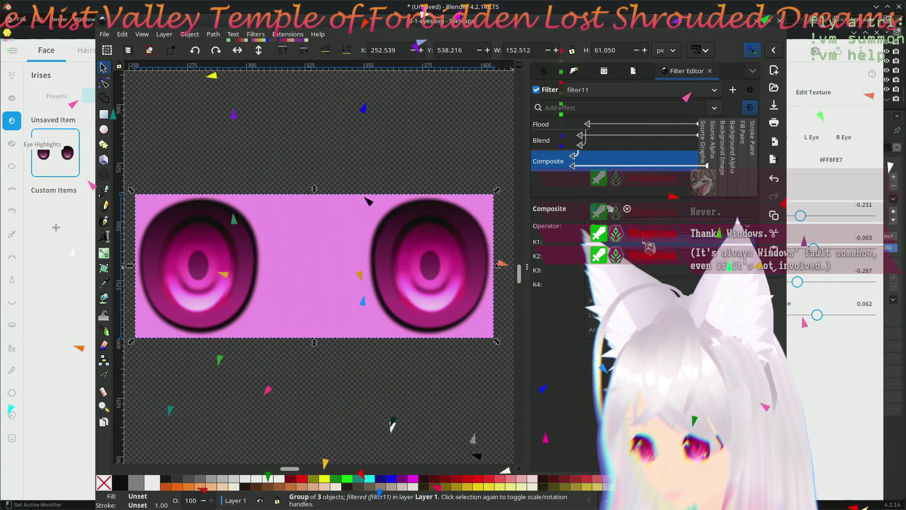
scroll(649, 248, down, 1)
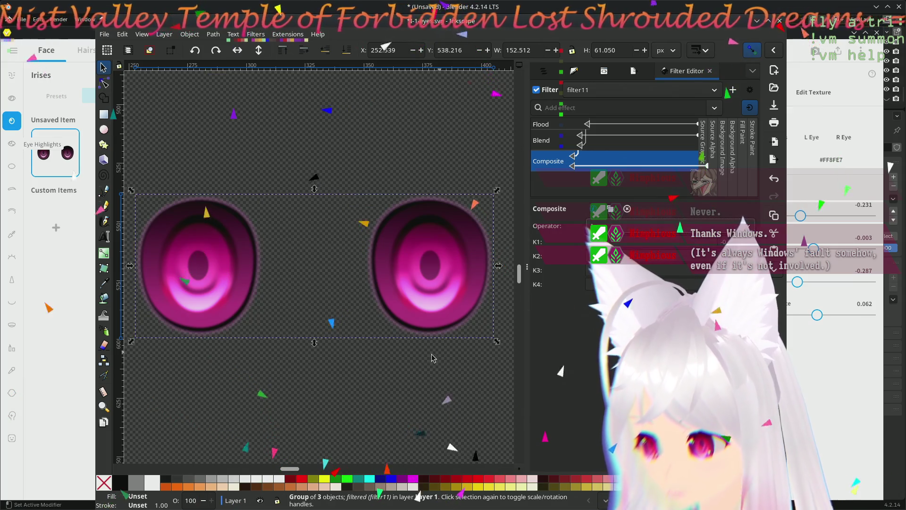
scroll(304, 364, up, 1)
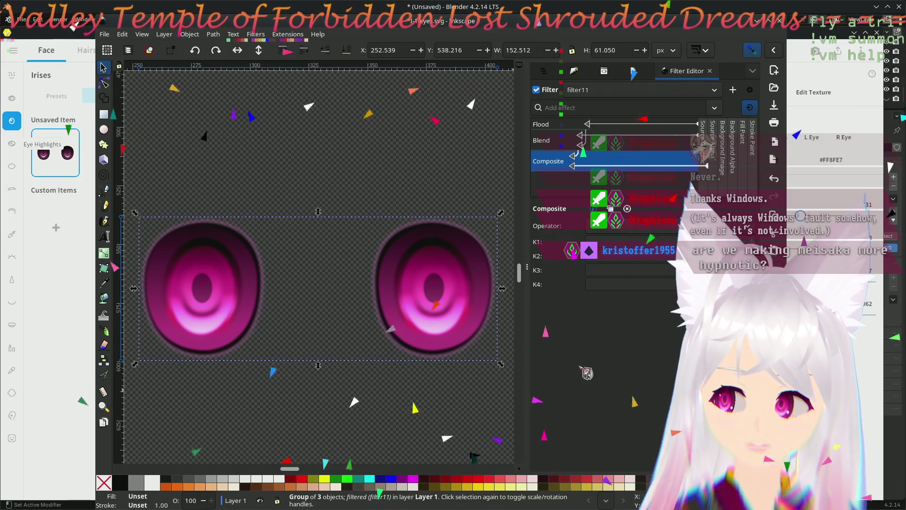
click(404, 401)
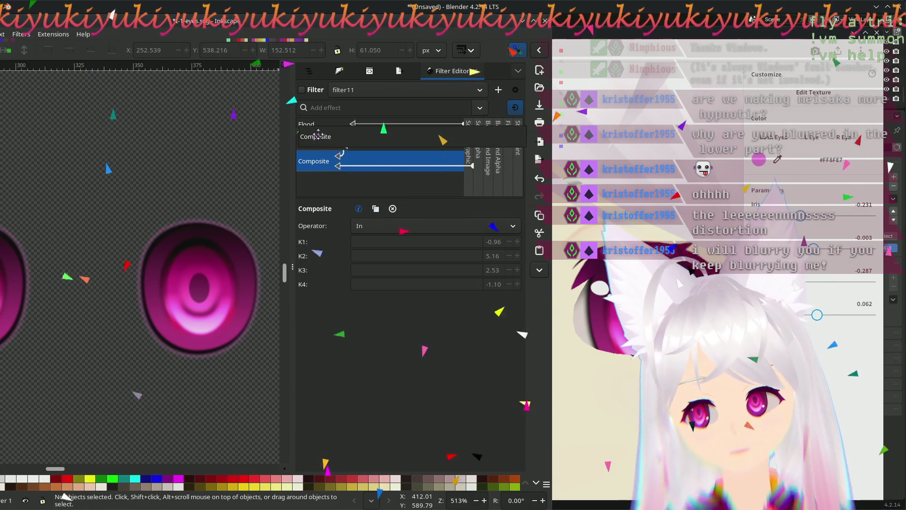
Step: Drag Composite above Blend and rewire Blend's inputs to Source Graphic, off Stroke Paint
drag(324, 166, 325, 142)
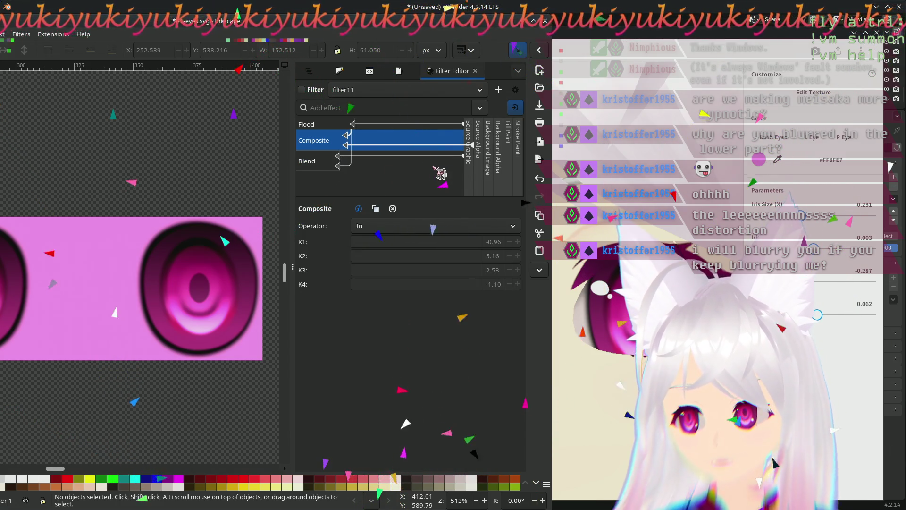
drag(333, 164, 353, 155)
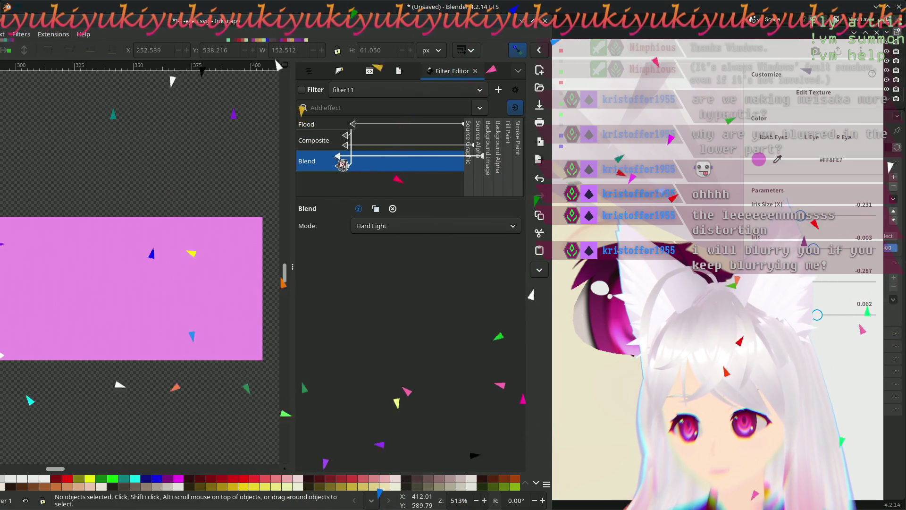
drag(342, 164, 480, 169)
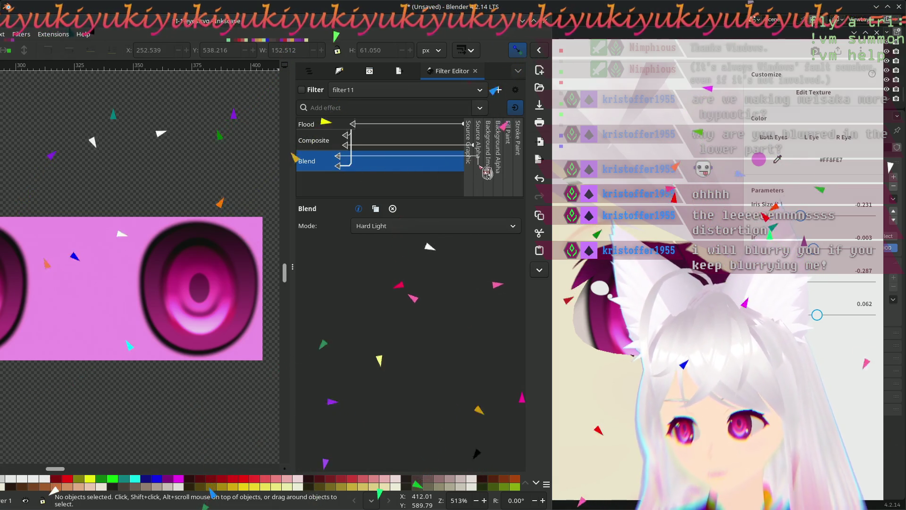
drag(511, 172, 513, 160)
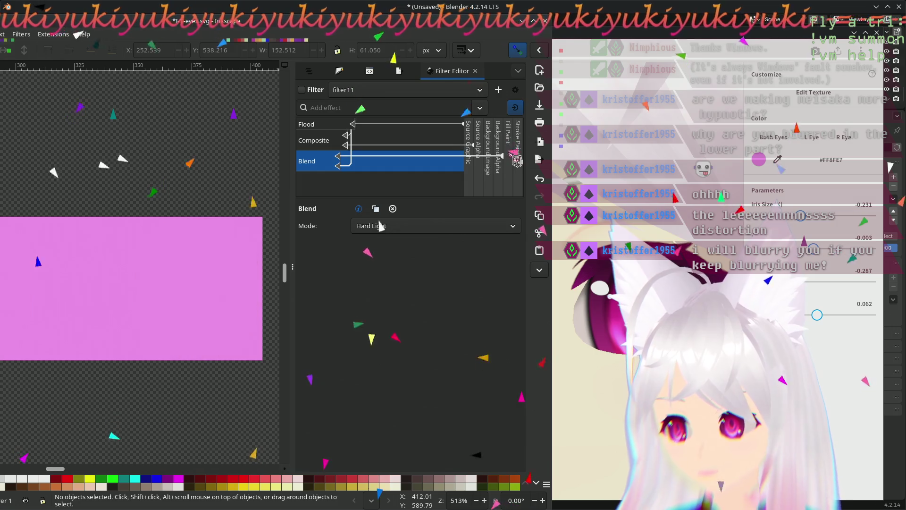
drag(346, 165, 472, 172)
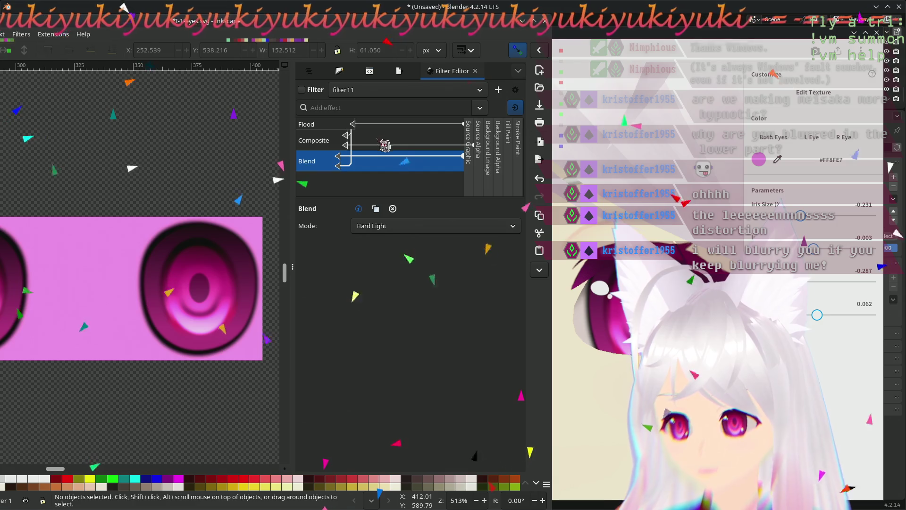
click(352, 145)
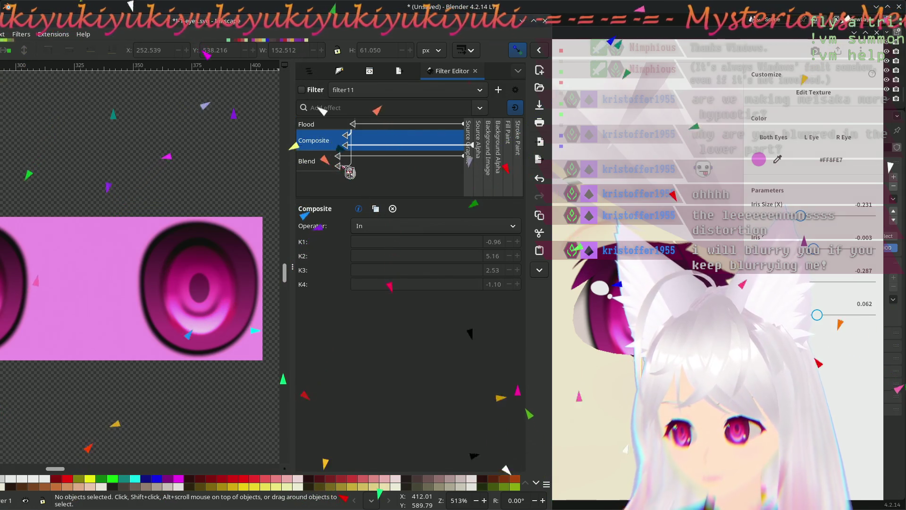
click(333, 161)
Step: Feed the Composite result into Blend, then try Out, In and Atop operators on Composite
drag(346, 147, 346, 145)
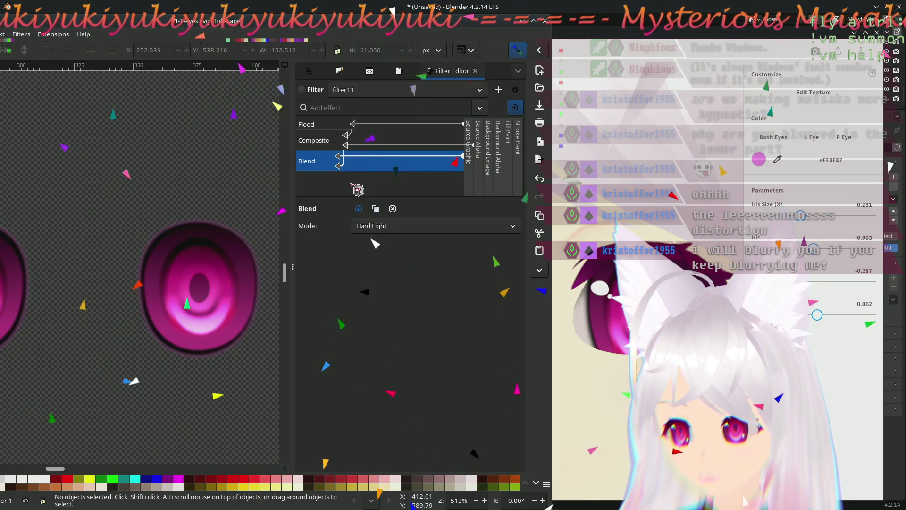
click(334, 145)
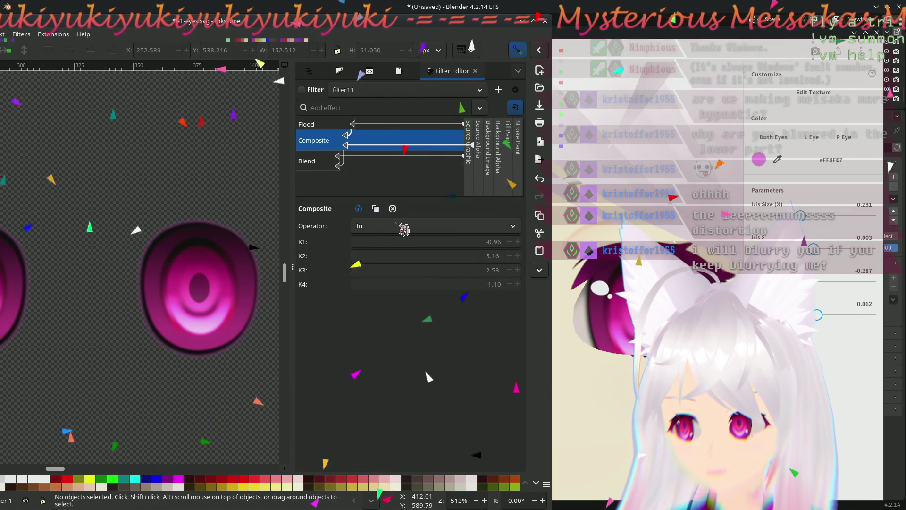
click(404, 229)
click(412, 242)
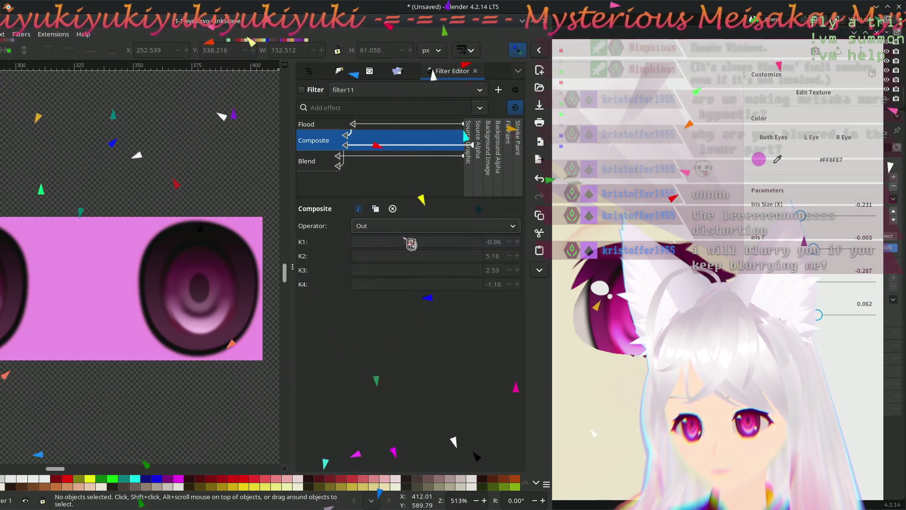
click(425, 212)
click(418, 237)
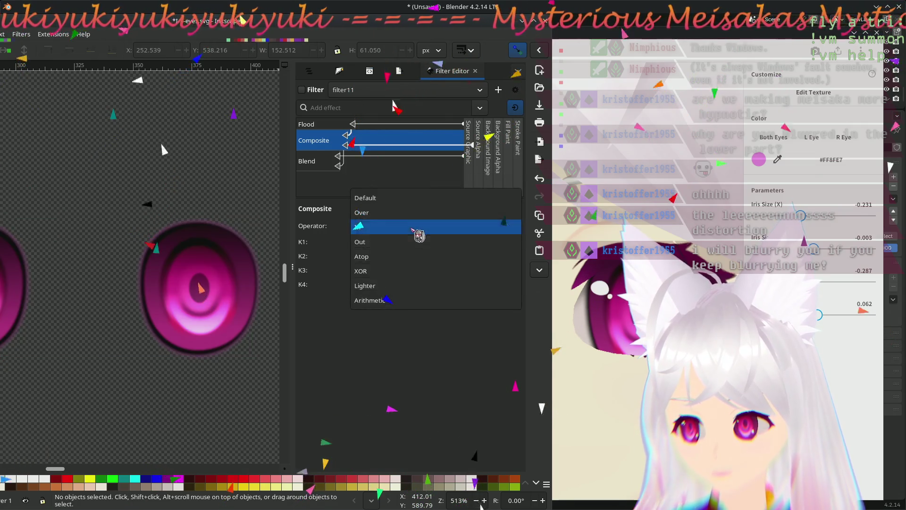
click(405, 257)
click(427, 229)
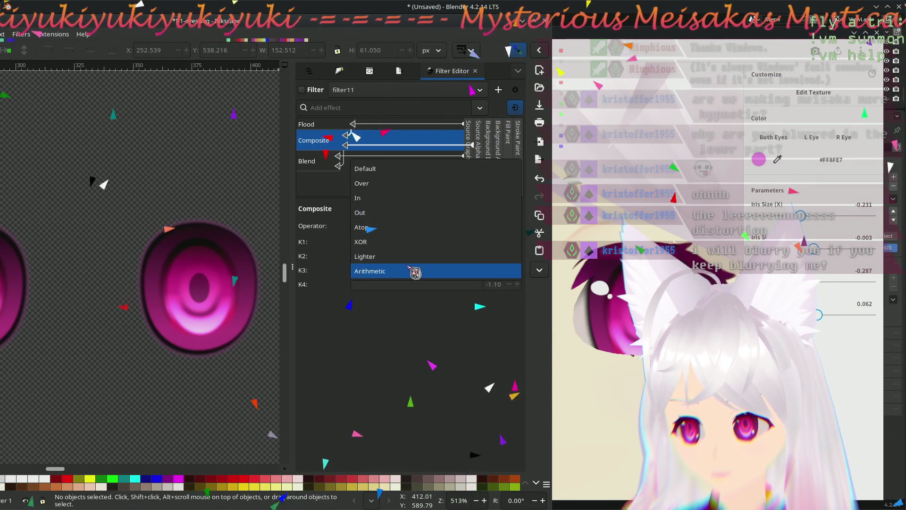
Step: Try Arithmetic with K2 lowered and K4 raised, then restore the Composite operator to In
click(415, 273)
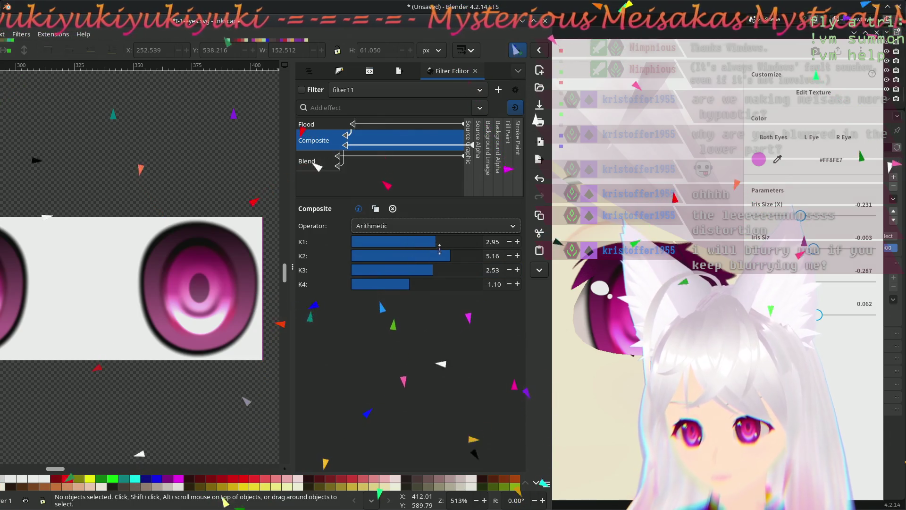
mouse_move(429, 257)
mouse_down()
mouse_move(414, 256)
mouse_move(430, 255)
mouse_up()
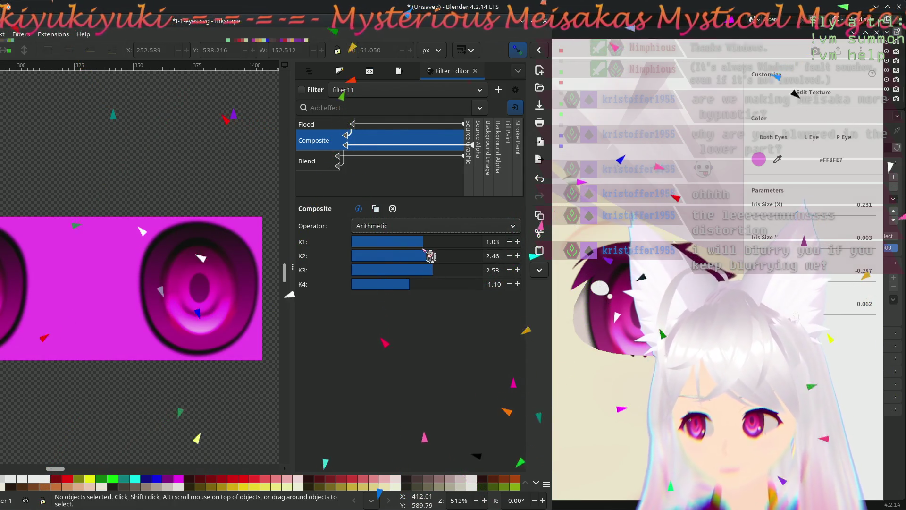
drag(428, 279, 422, 279)
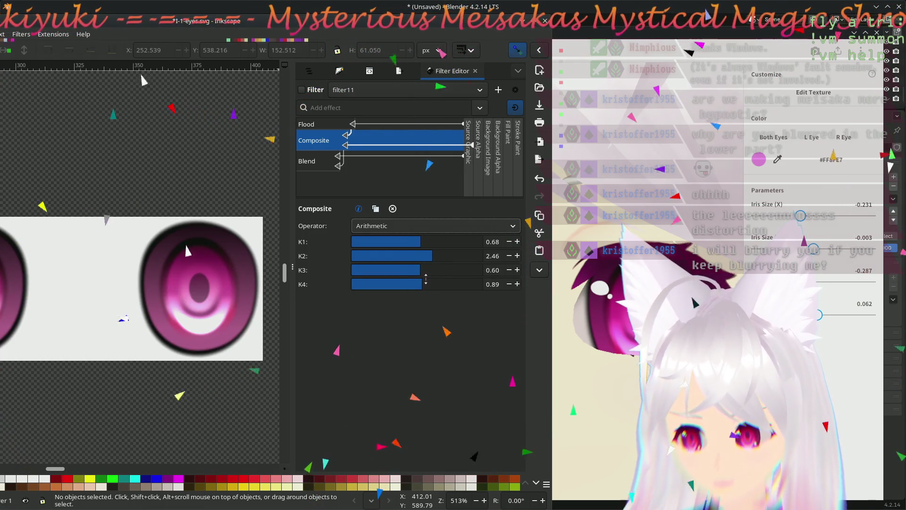
click(427, 226)
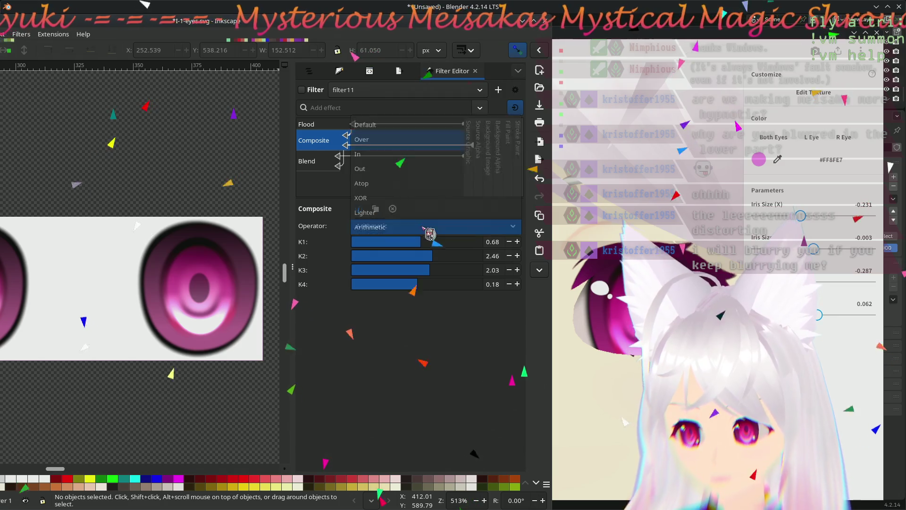
click(422, 154)
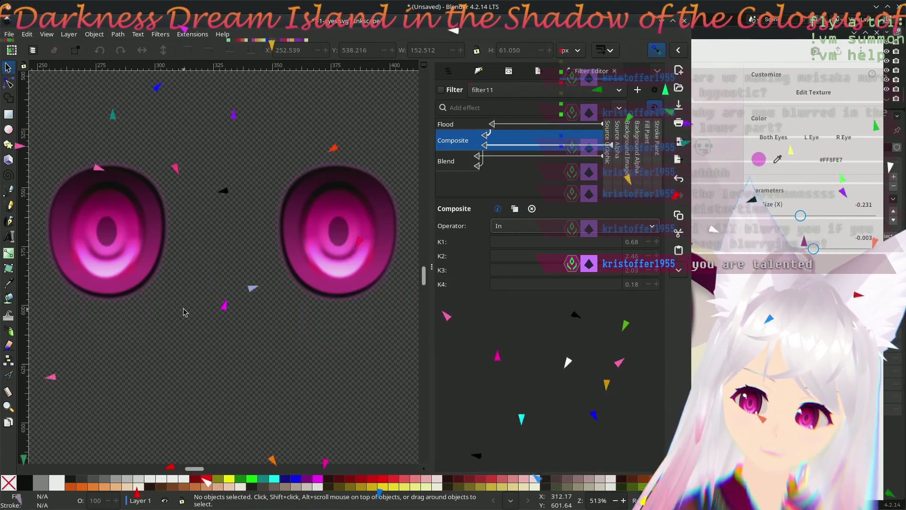
click(538, 71)
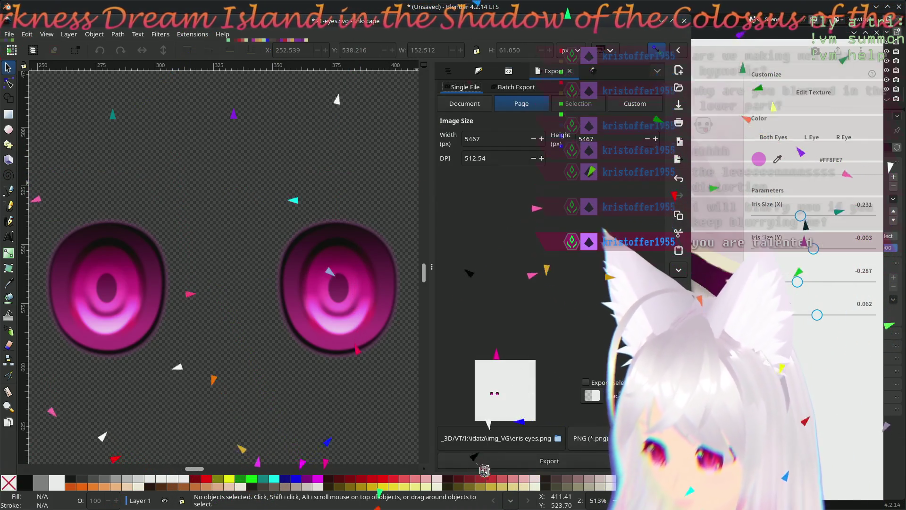
Step: Name the PNG output meisaka-eyes-vv in the VT model folder and export the drawing area (814×326 px)
mouse_move(479, 438)
mouse_down()
mouse_move(465, 438)
mouse_move(538, 438)
mouse_up()
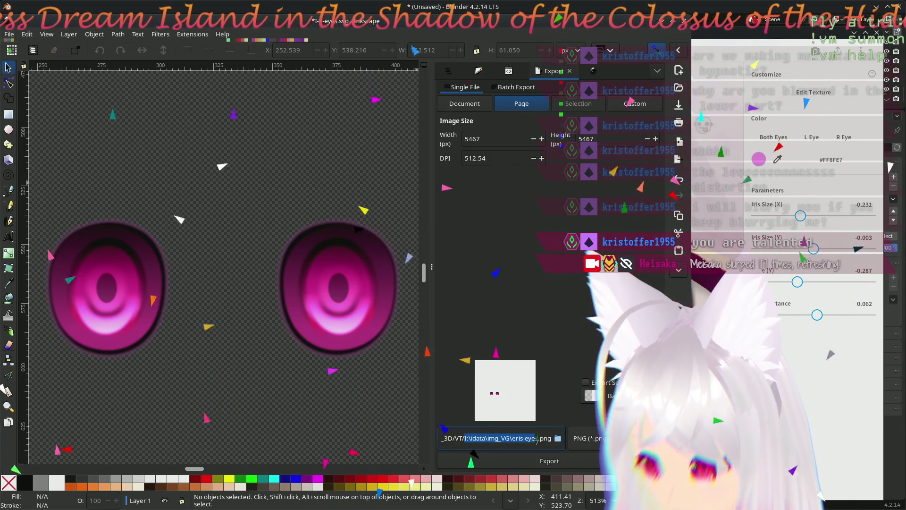
key(ctrl+a)
drag(536, 438, 523, 437)
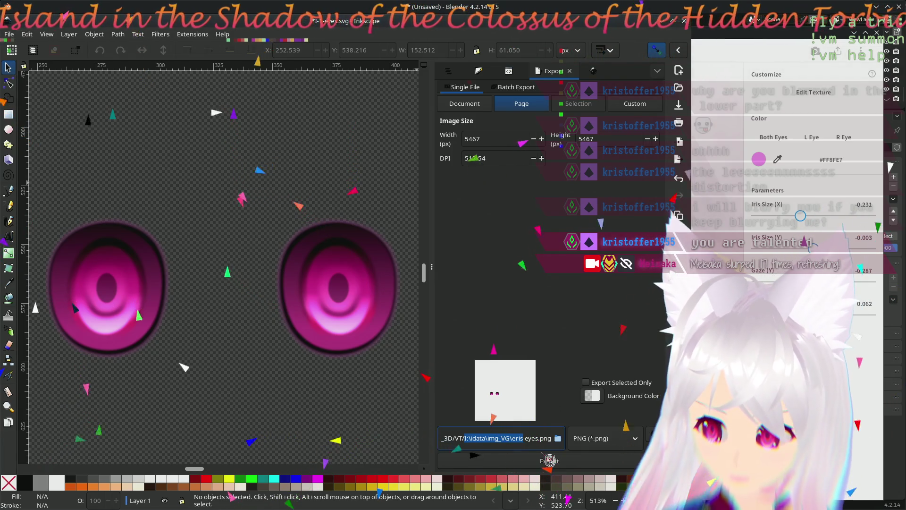
text(meisaka-)
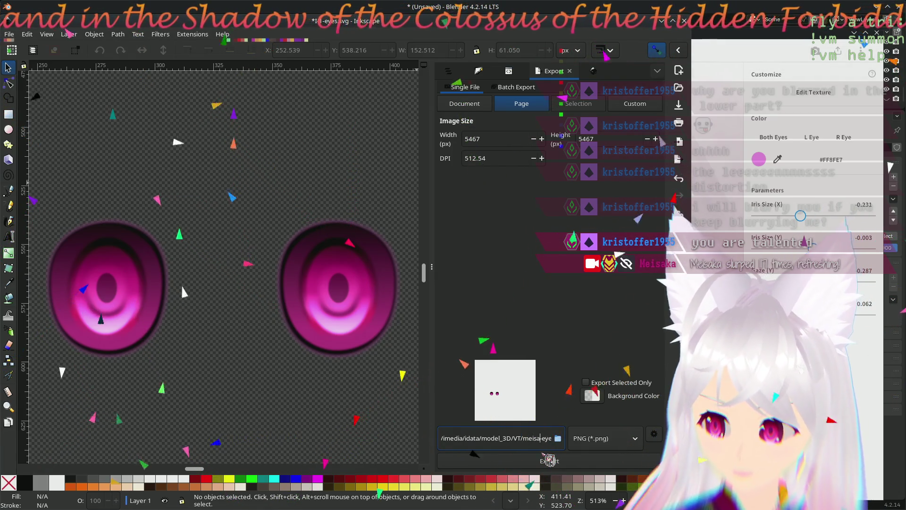
key(Right)
key(Right)
key(Right)
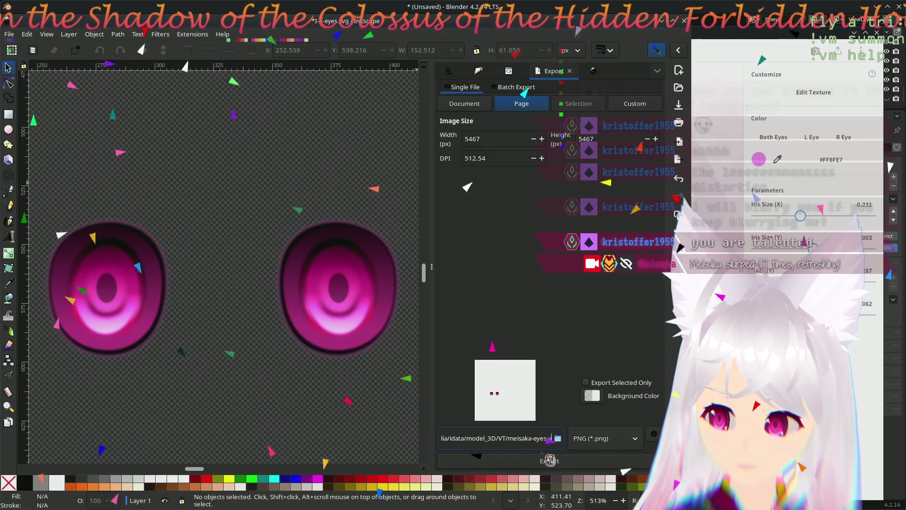
text(vv)
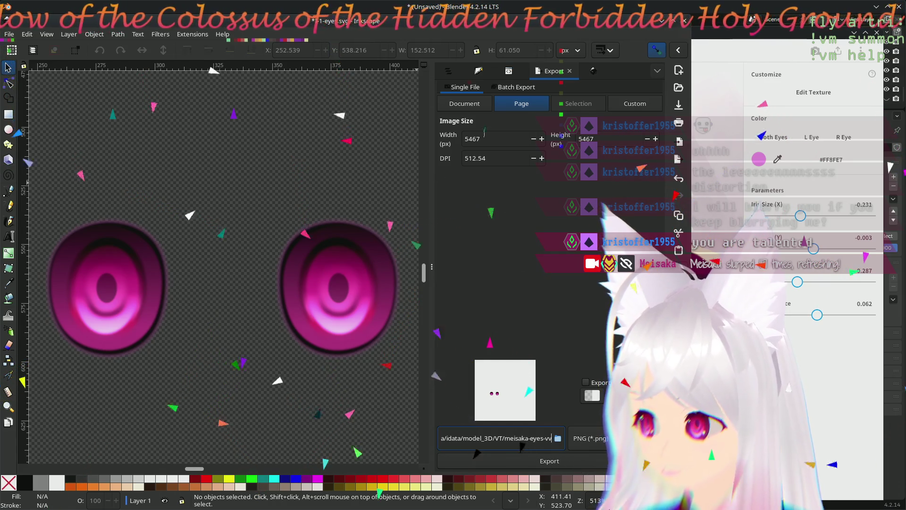
click(481, 111)
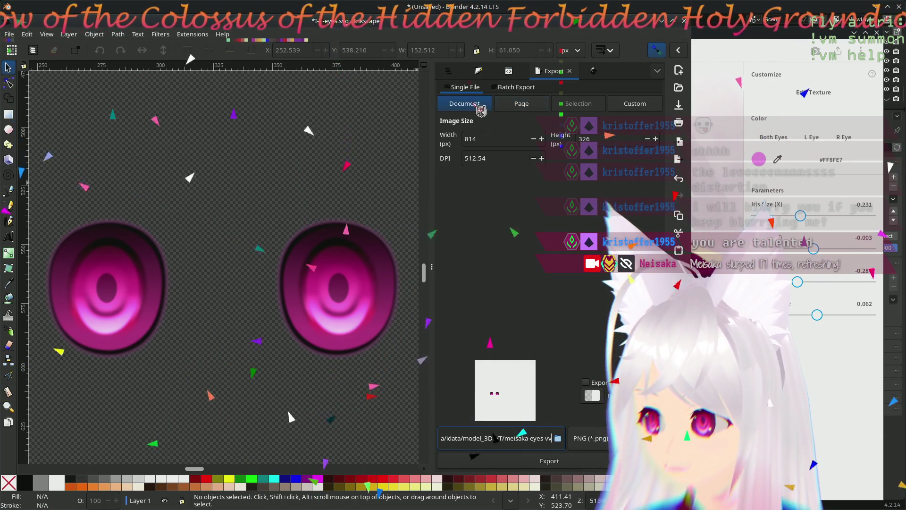
click(541, 111)
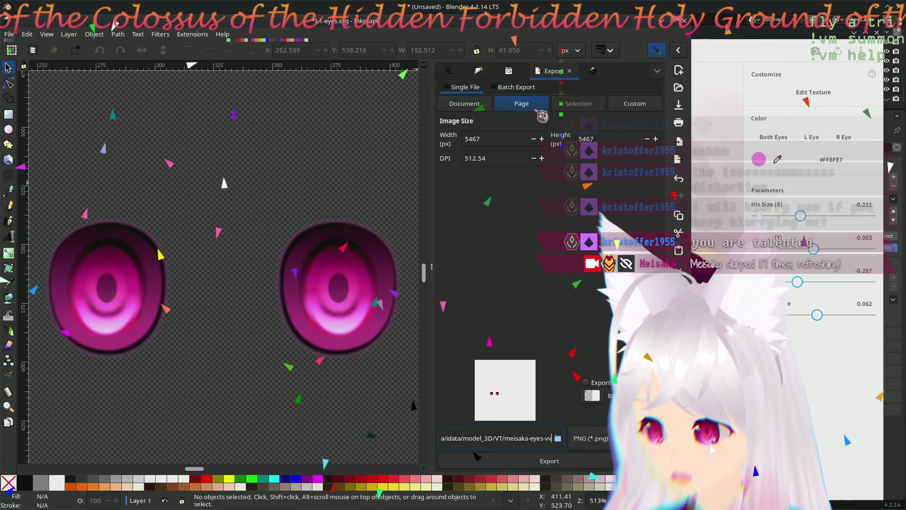
scroll(266, 284, down, 5)
scroll(265, 283, down, 2)
scroll(266, 319, up, 7)
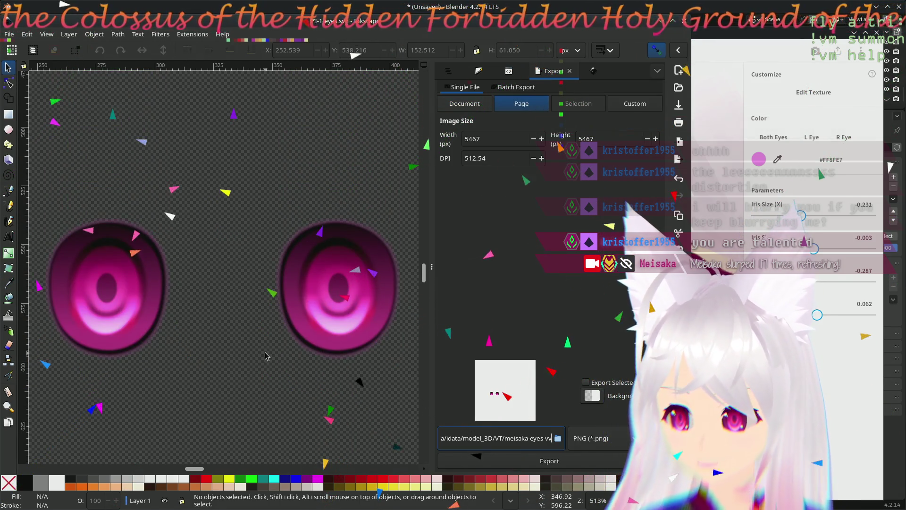
ctrl+scroll(265, 356, down, 2)
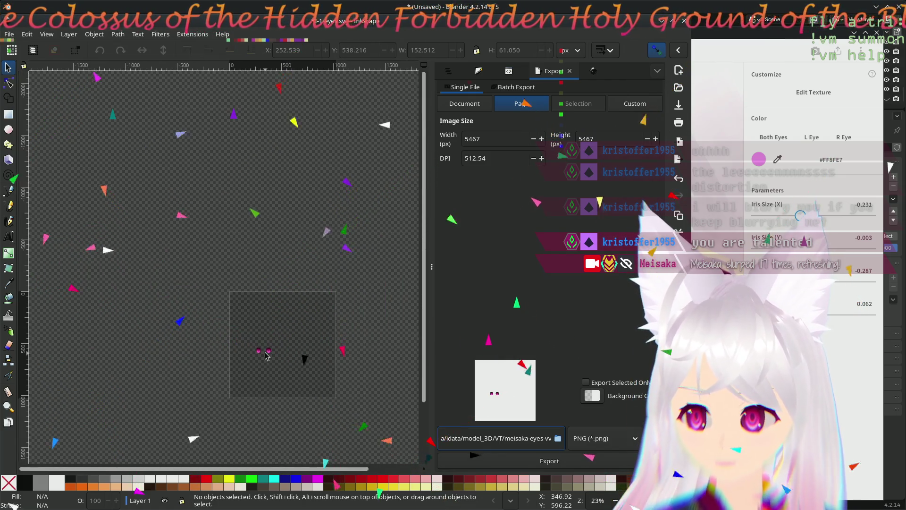
scroll(265, 356, up, 3)
scroll(264, 356, up, 2)
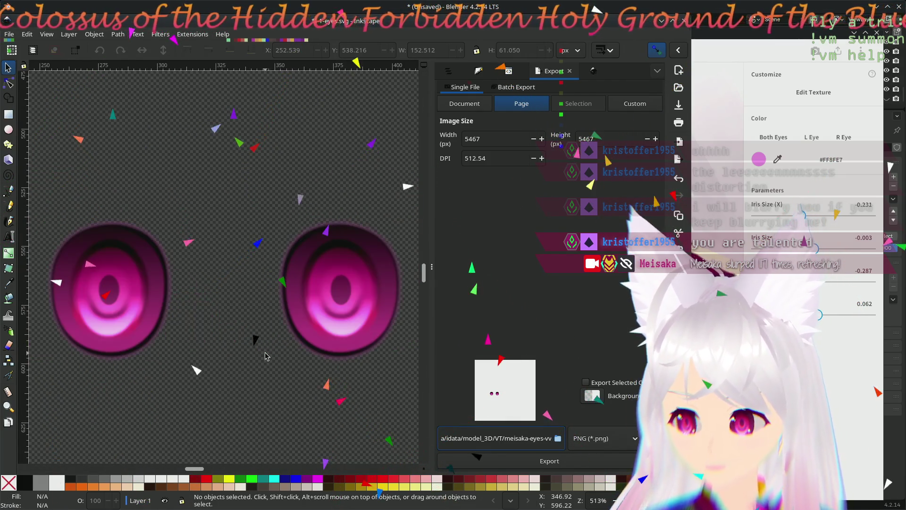
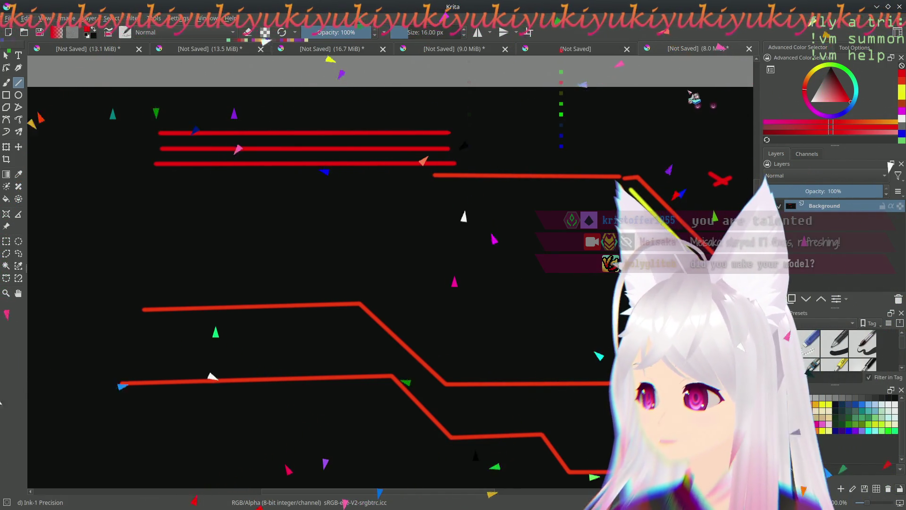
Step: Drop eris-eyes.png onto Krita and open it as a new document at full size
drag(733, 44, 687, 74)
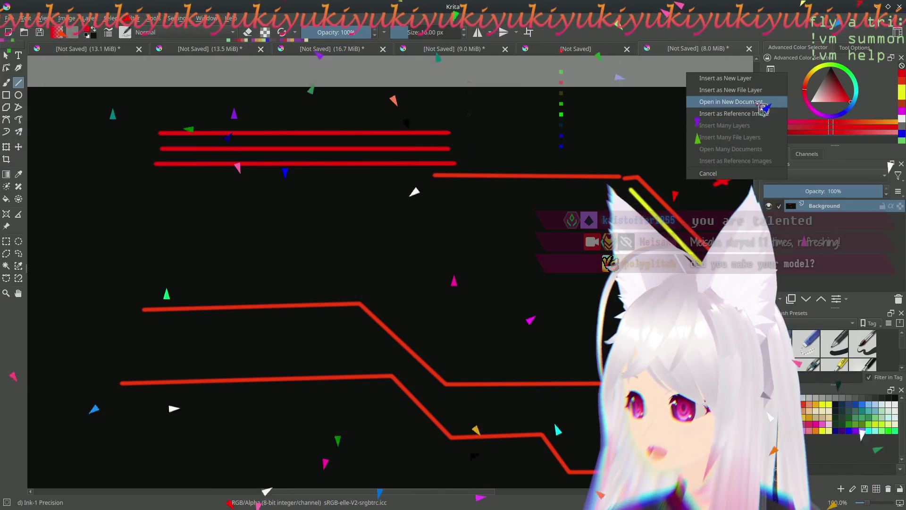
click(734, 101)
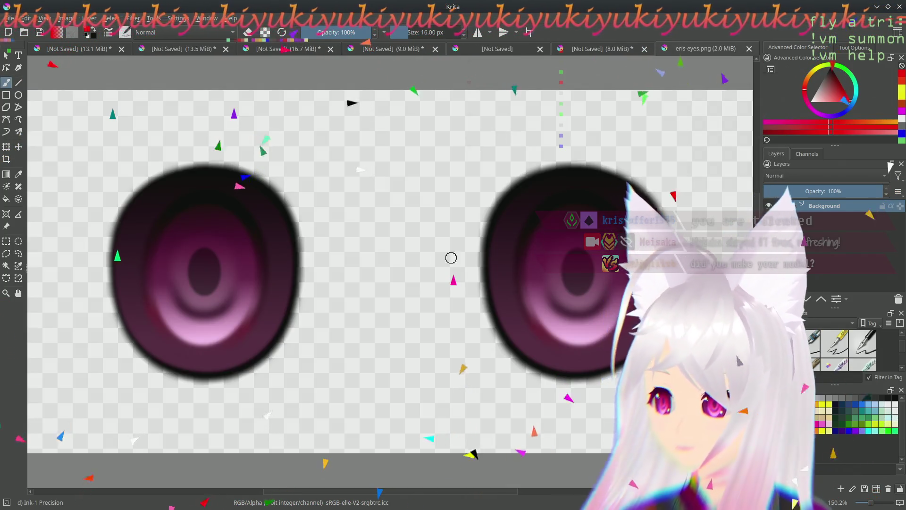
scroll(449, 257, down, 5)
middle_click(413, 201)
mouse_move(404, 190)
mouse_down()
mouse_move(348, 208)
mouse_move(399, 166)
mouse_up()
scroll(348, 208, up, 3)
Step: Review the document information (titled "Eris"), close it, and bring up the Image menu
click(27, 17)
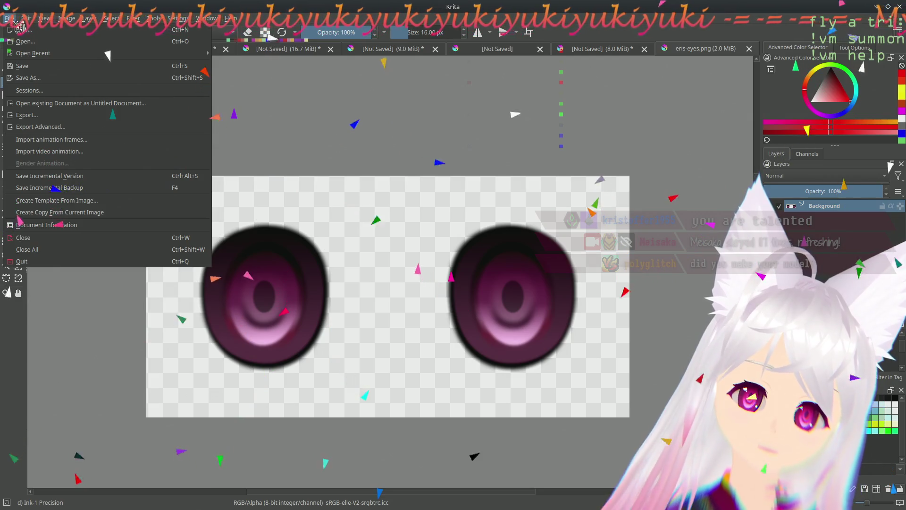
click(47, 224)
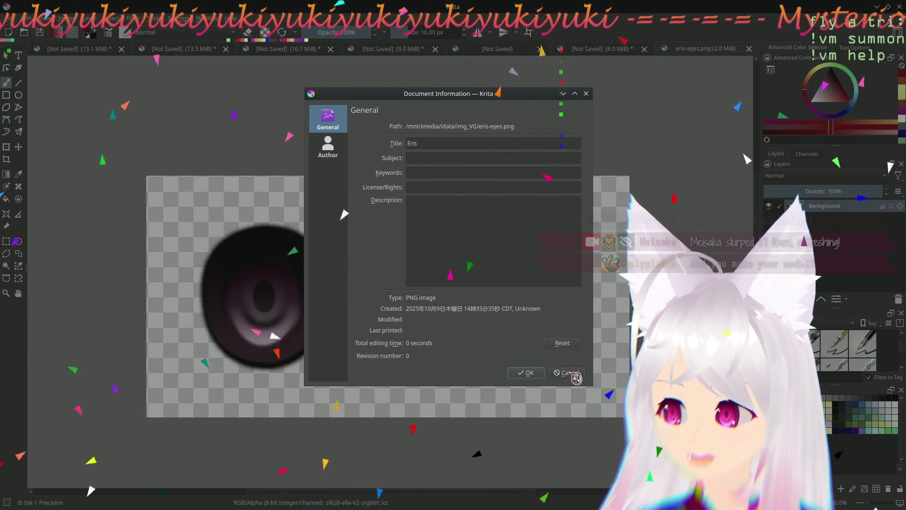
click(527, 375)
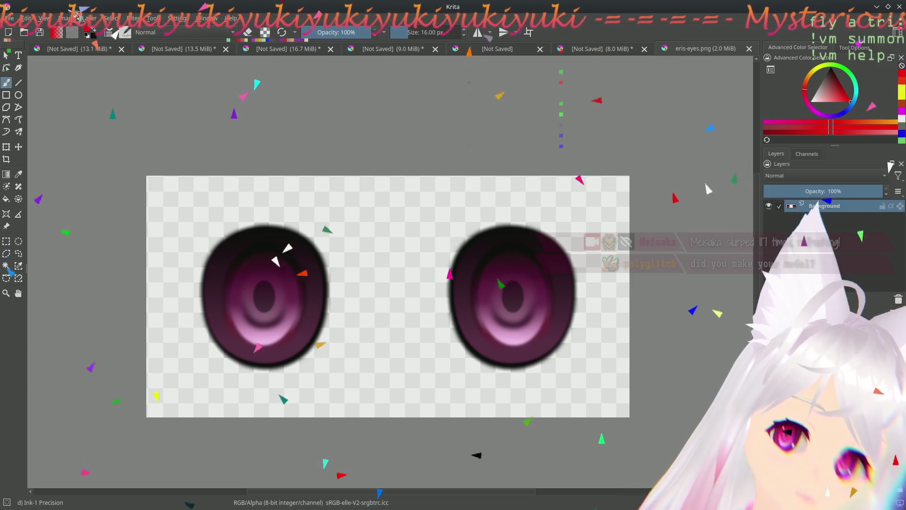
click(66, 18)
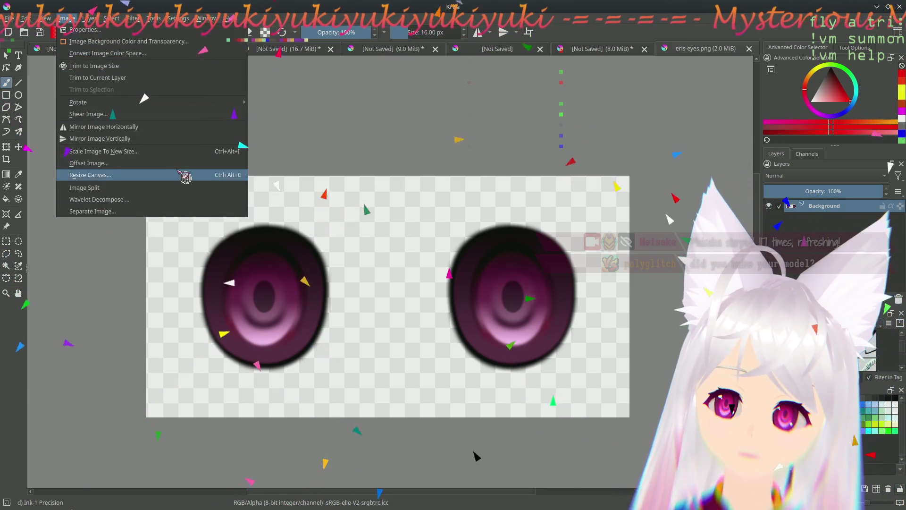
click(138, 181)
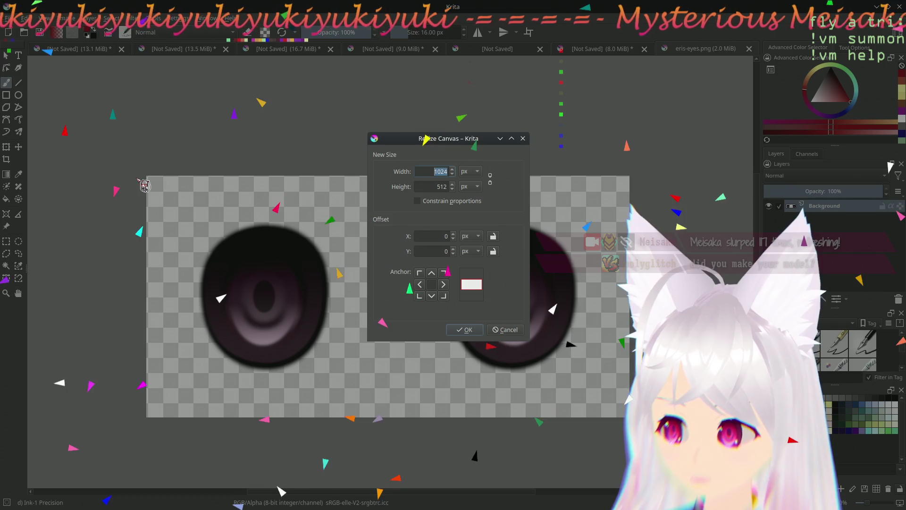
click(504, 330)
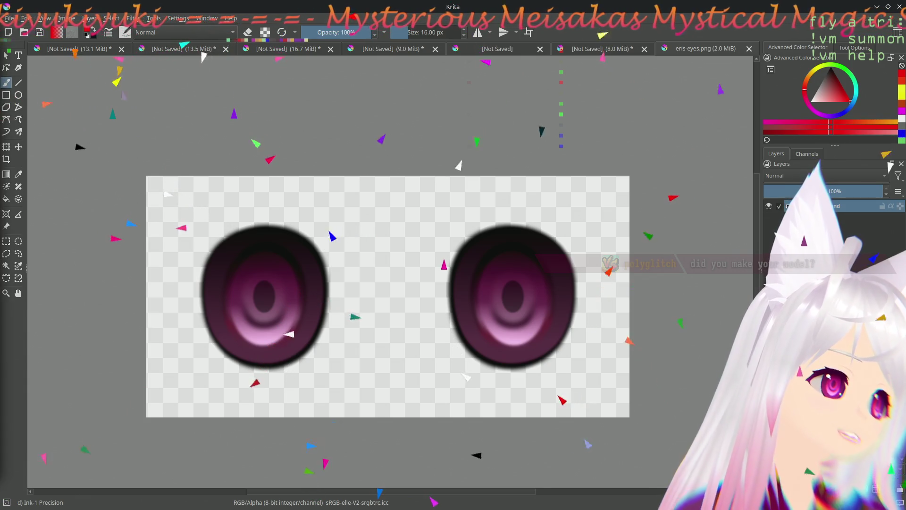
key(alt+Tab)
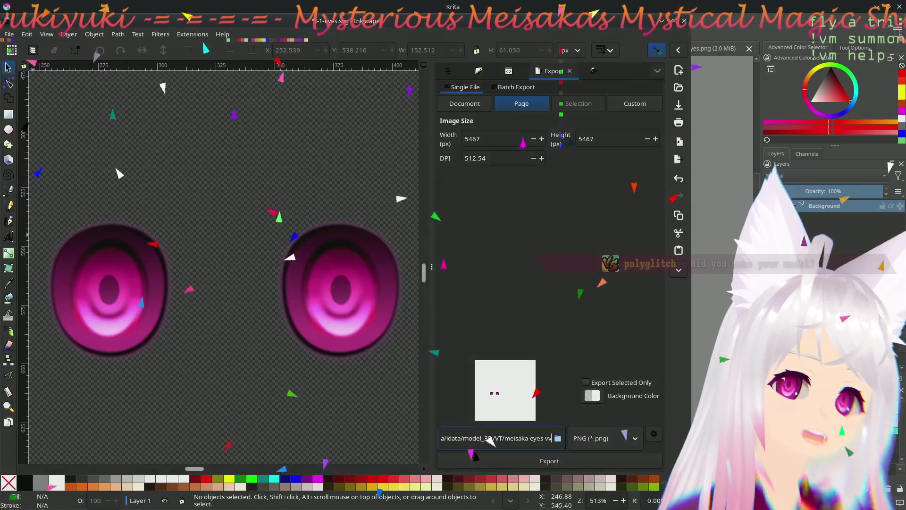
scroll(237, 349, left, 2)
scroll(269, 340, up, 5)
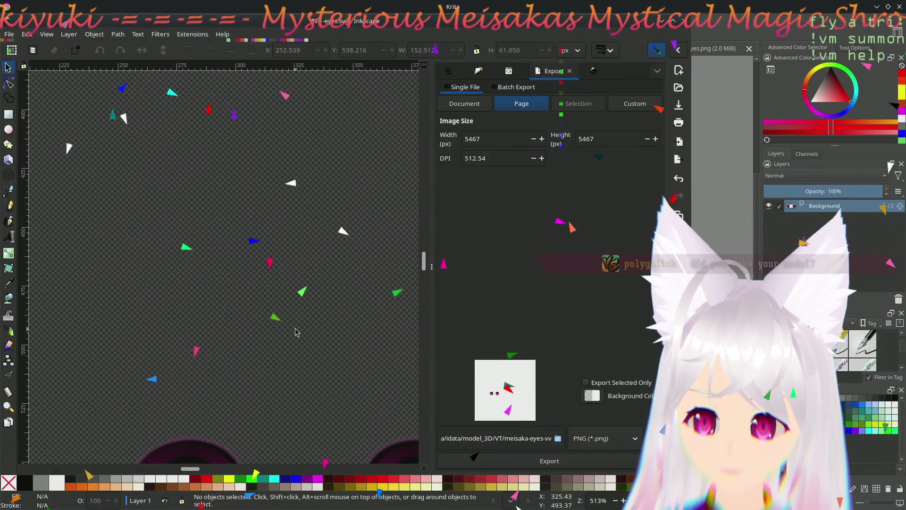
scroll(295, 334, down, 5)
scroll(296, 333, up, 3)
scroll(305, 322, down, 3)
scroll(269, 269, right, 2)
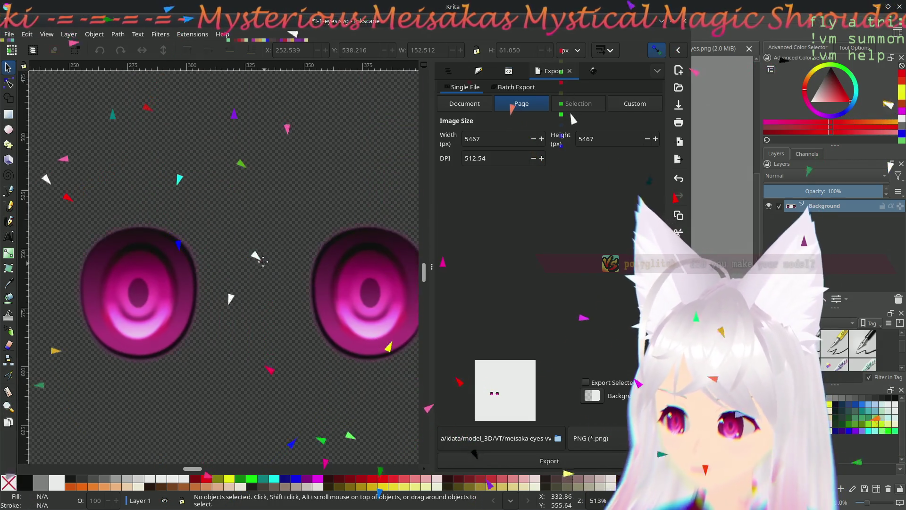
Step: Set export to the whole drawing and open Document Properties showing the 1024 × 1024 px page and viewbox
click(460, 106)
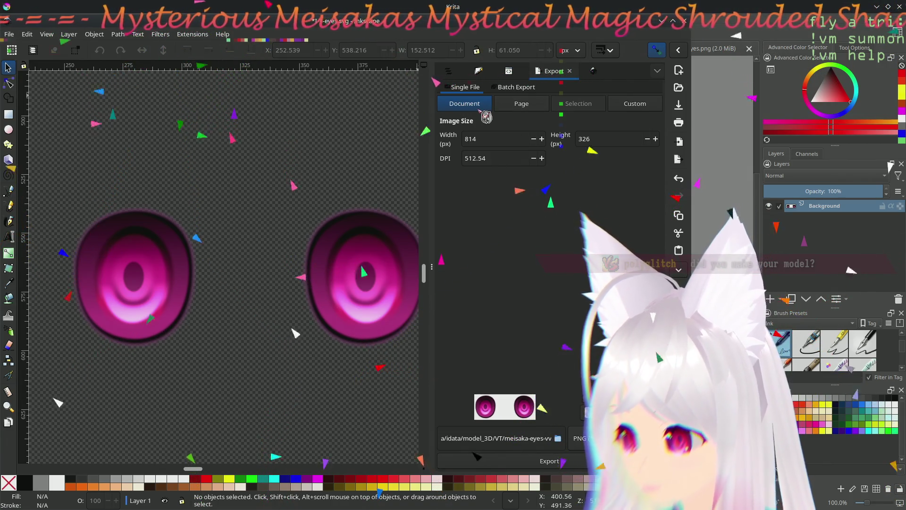
scroll(287, 156, right, 3)
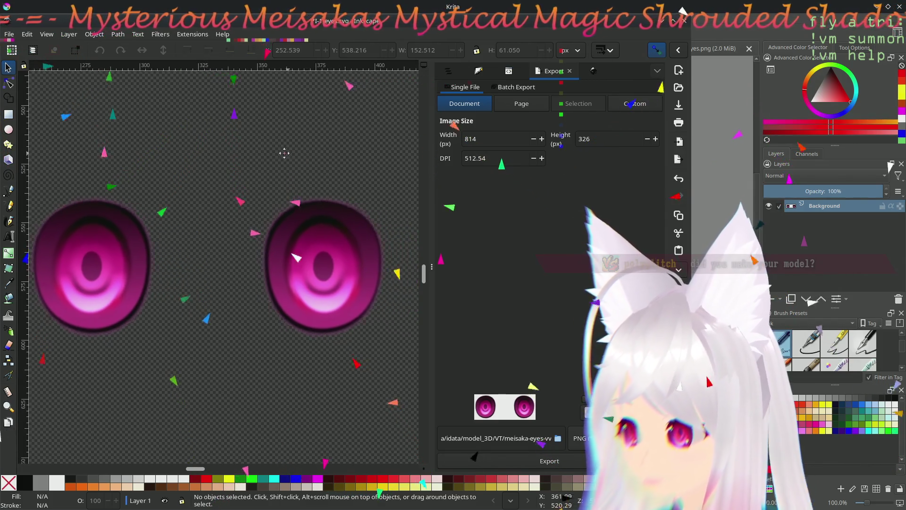
click(14, 34)
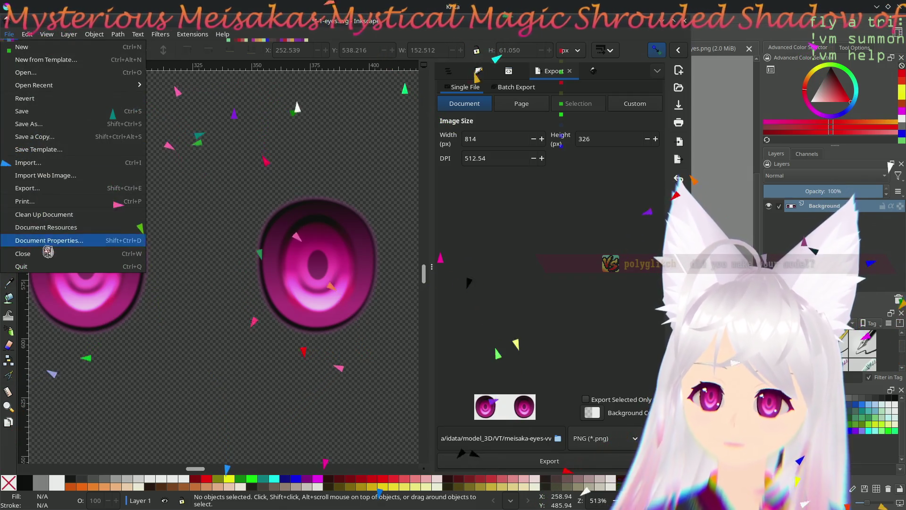
click(122, 247)
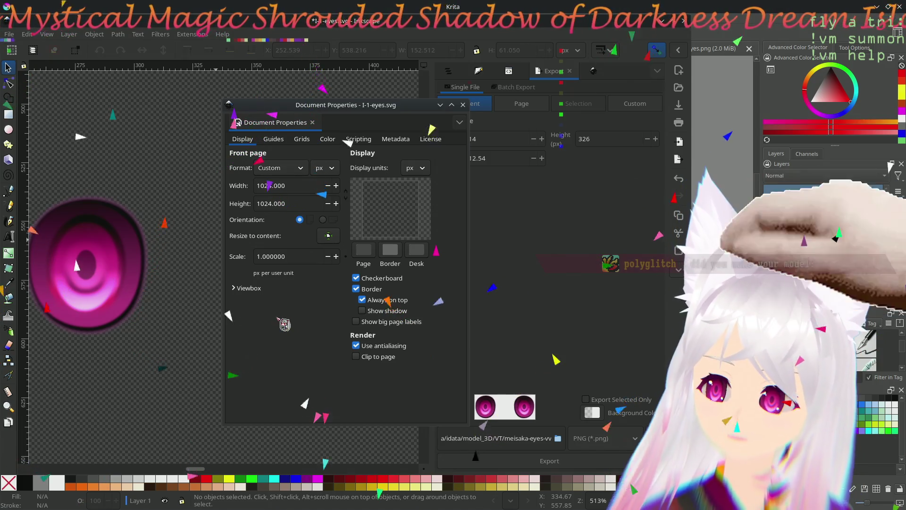
click(248, 289)
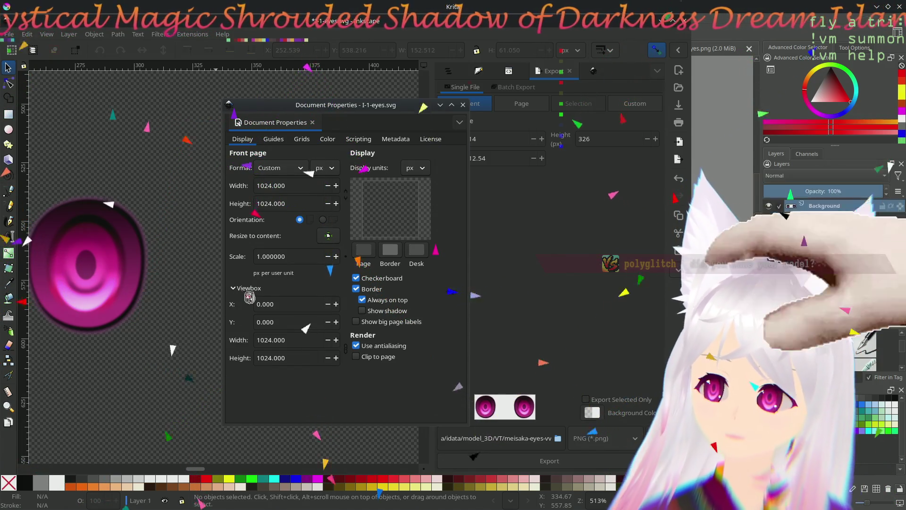
Step: Collapse the viewbox values and close Document Properties, leaving the page unchanged
click(250, 298)
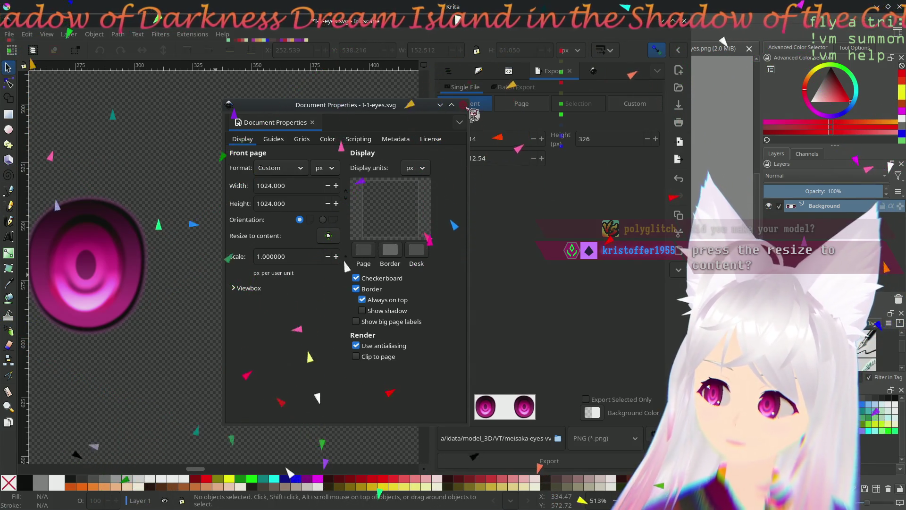
key(ctrl+shift+d)
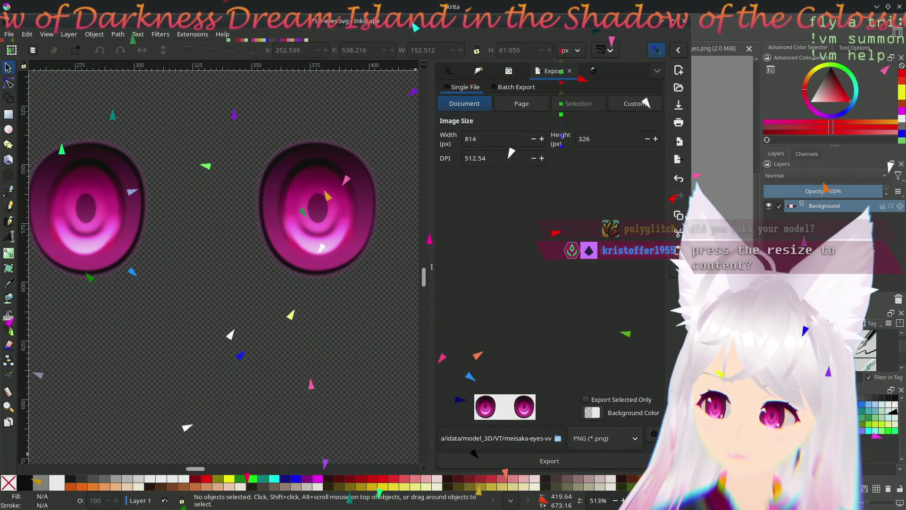
Step: Zoom out and pan so the whole page with the eyes is in view
key(minus)
key(minus)
key(minus)
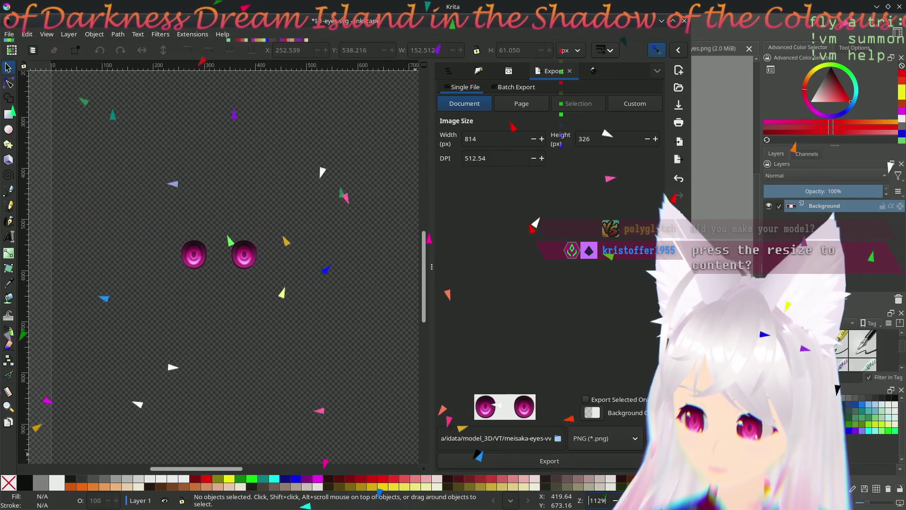
key(minus)
key(plus)
key(plus)
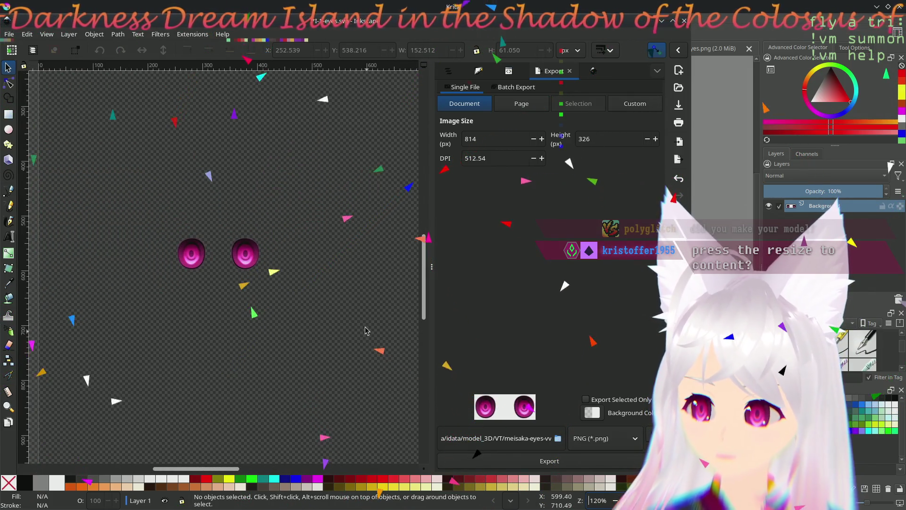
drag(365, 331, 300, 419)
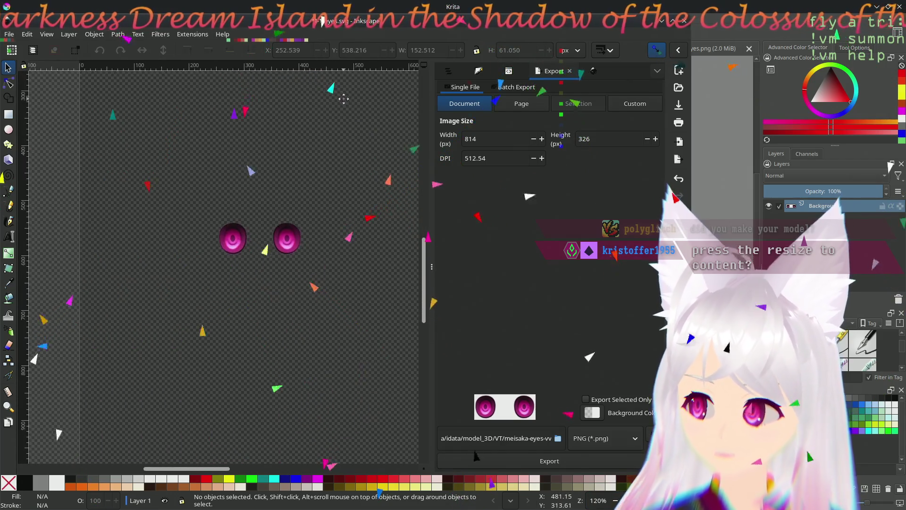
drag(343, 98, 281, 268)
scroll(319, 314, up, 2)
mouse_move(175, 314)
mouse_down()
mouse_move(274, 361)
mouse_move(236, 347)
mouse_move(246, 256)
mouse_move(260, 288)
mouse_up()
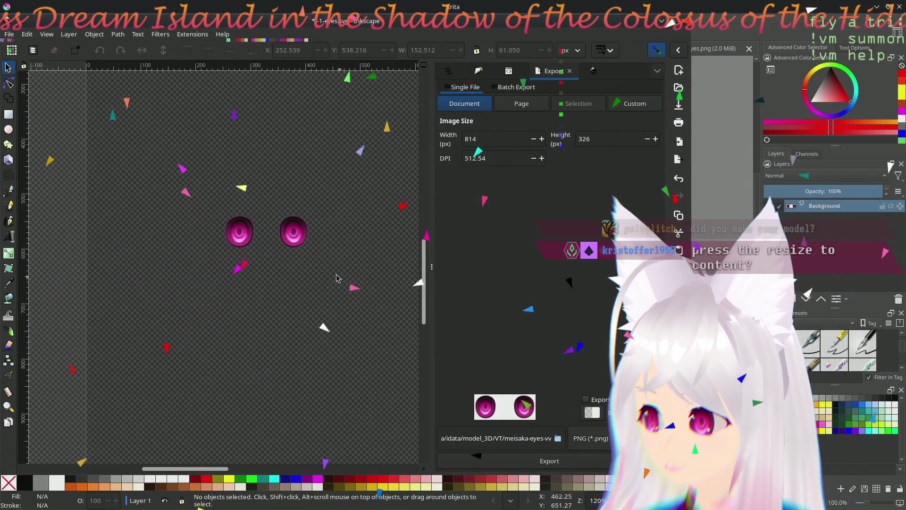
drag(336, 279, 317, 270)
Step: Try Custom and Document export areas, then settle on full-page export at 5467 × 5467 px
click(635, 104)
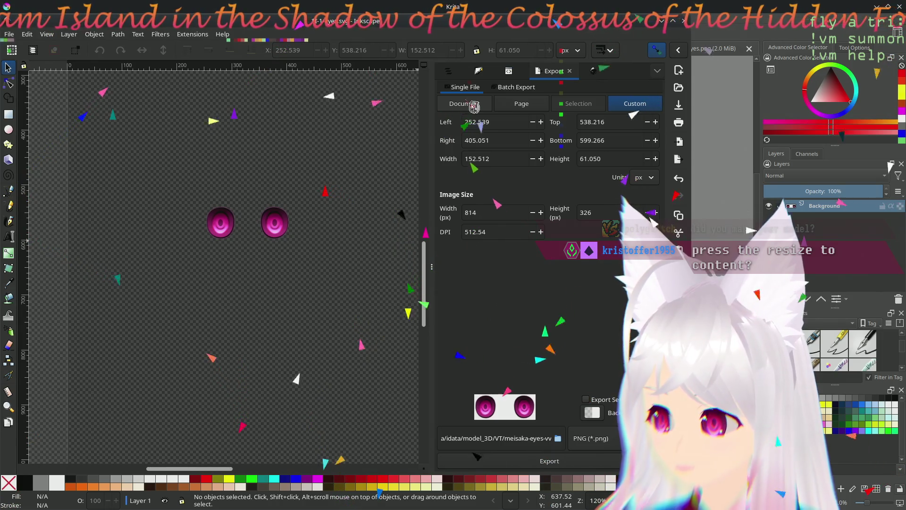
click(474, 105)
click(537, 105)
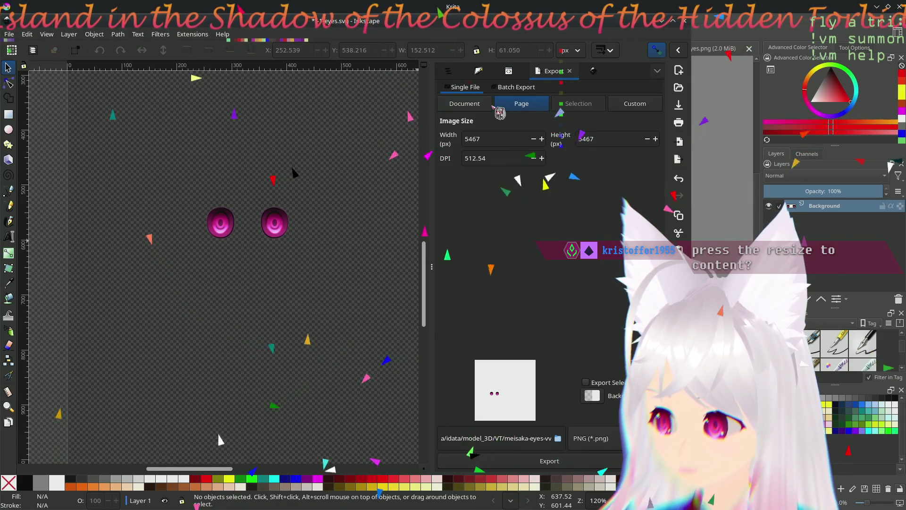
click(468, 103)
click(521, 104)
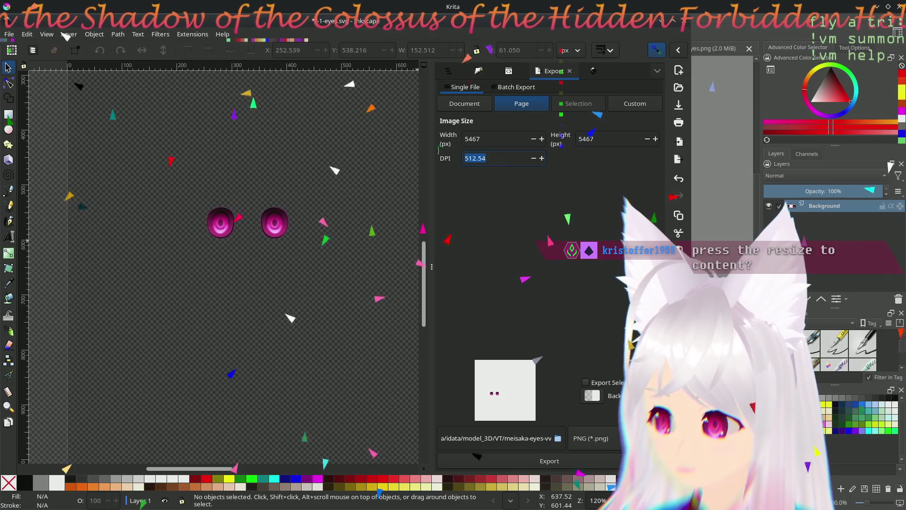
Step: Lower the page export DPI to 113.30 for a 1209 × 1209 px PNG
double_click(499, 159)
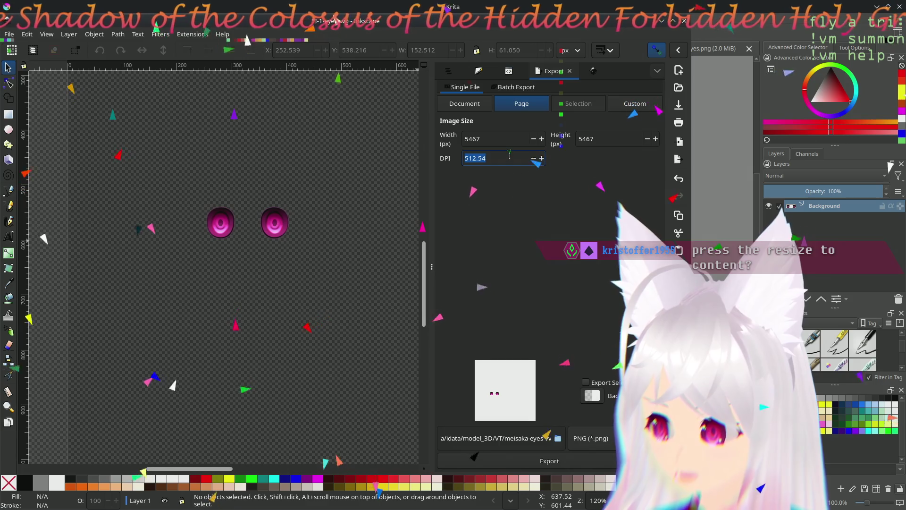
key(Down)
key(Down)
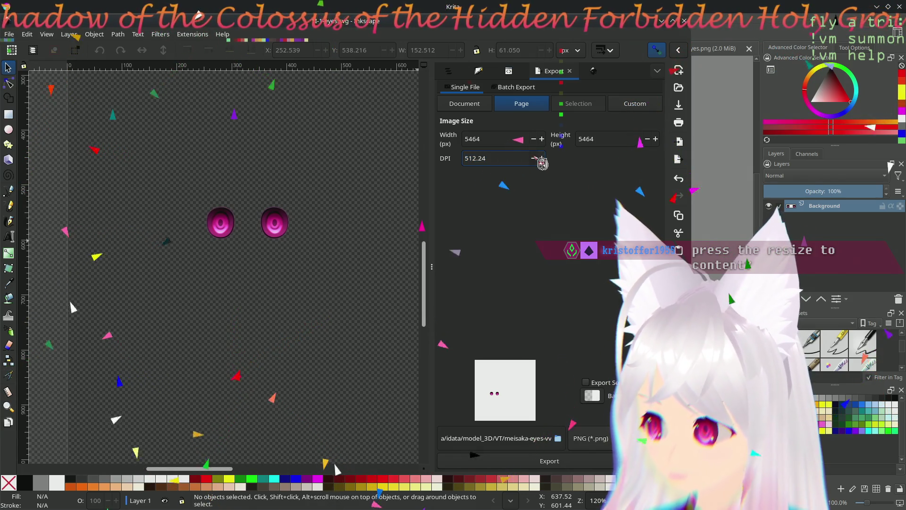
scroll(542, 163, down, 2)
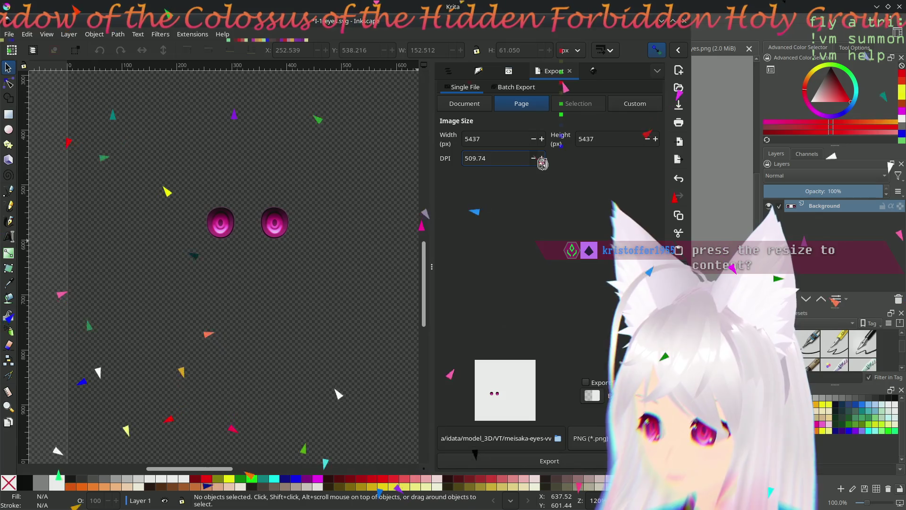
scroll(543, 163, down, 2)
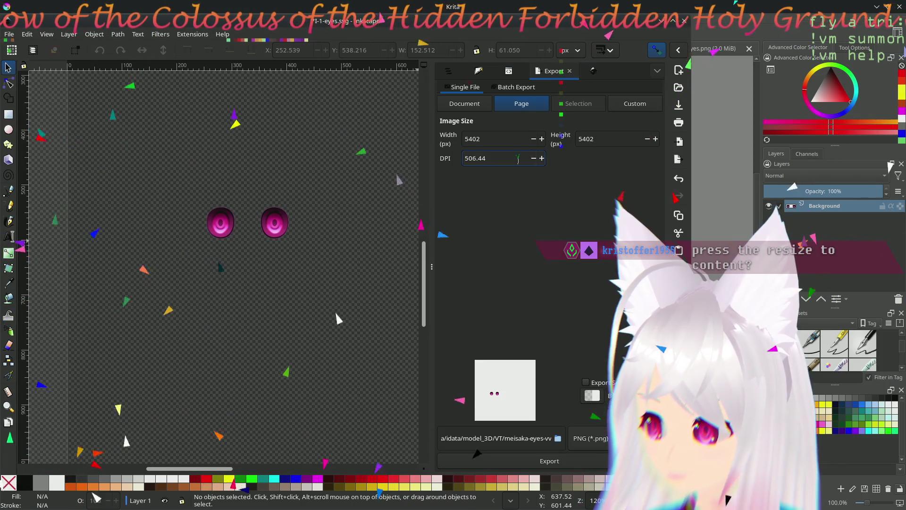
text(120)
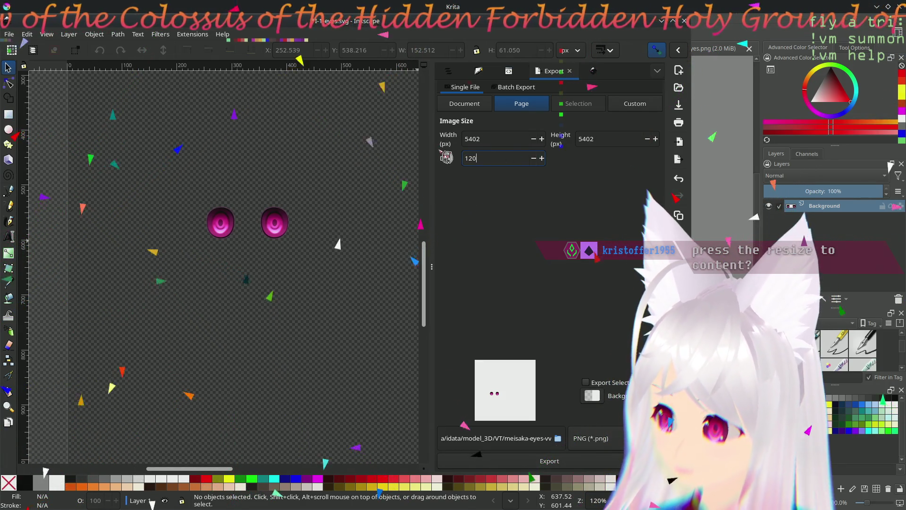
key(Return)
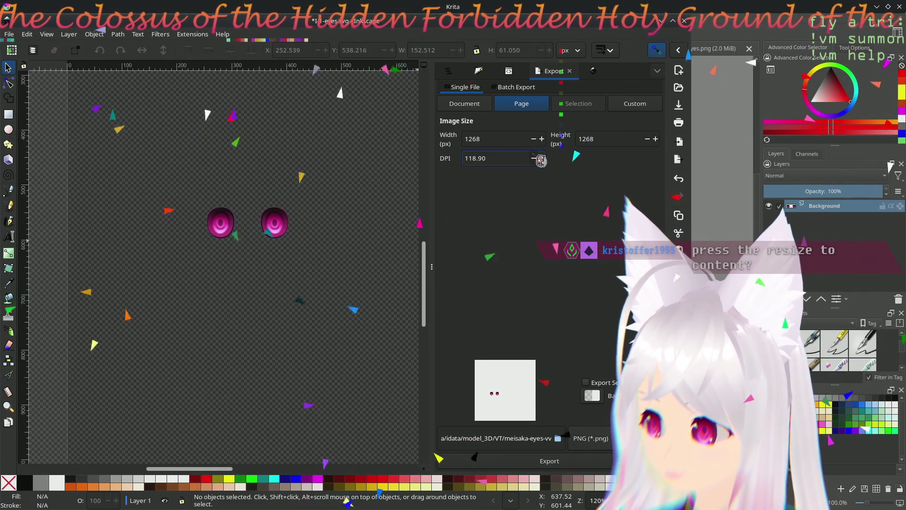
click(535, 158)
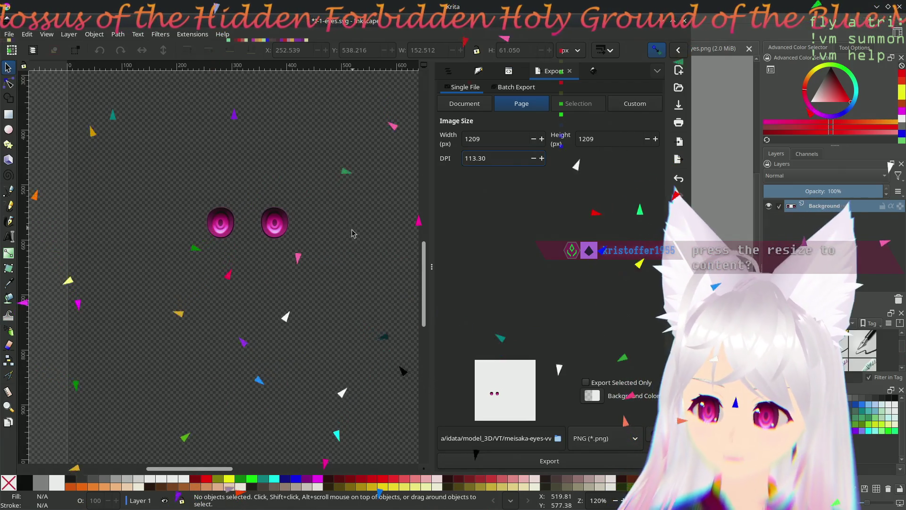
scroll(354, 297, up, 3)
scroll(297, 256, up, 3)
scroll(355, 177, down, 4)
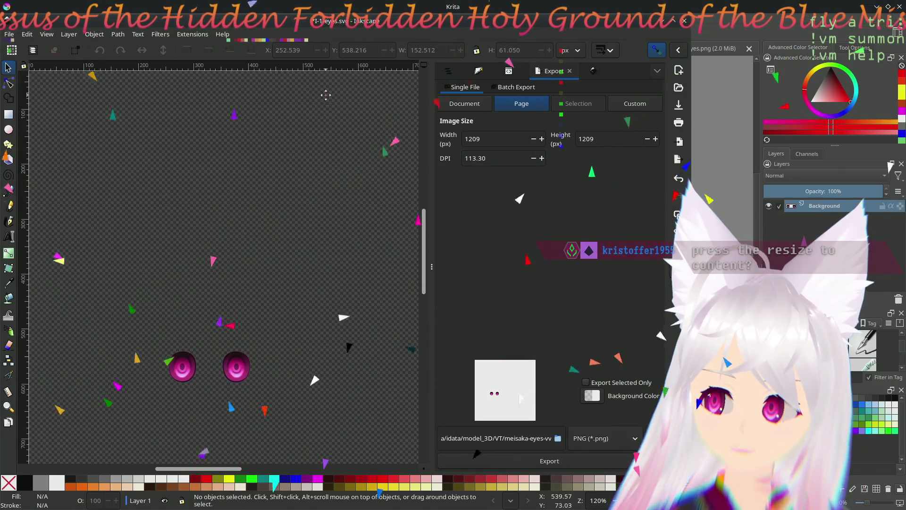
scroll(283, 157, down, 3)
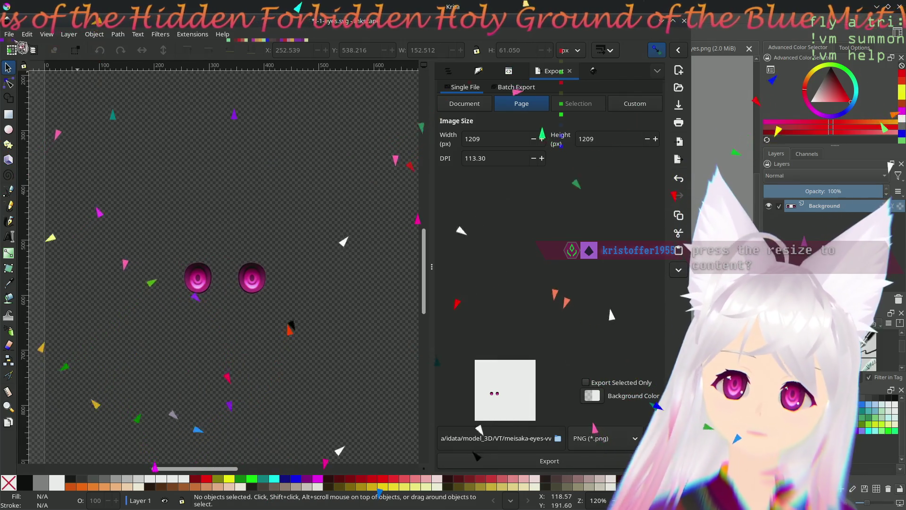
click(8, 34)
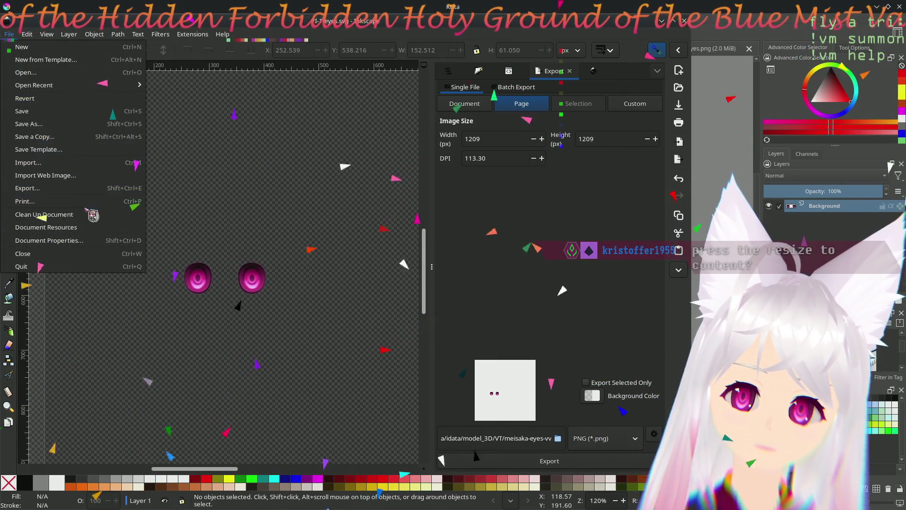
click(49, 241)
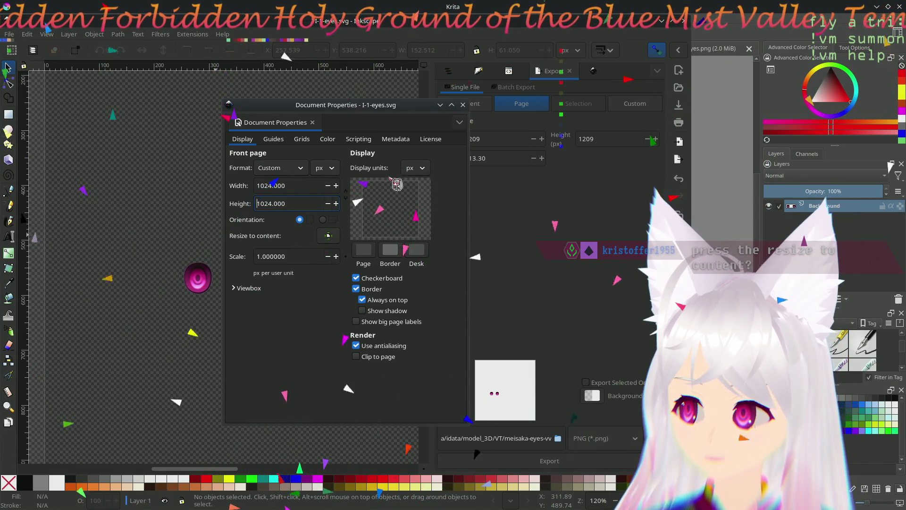
click(308, 172)
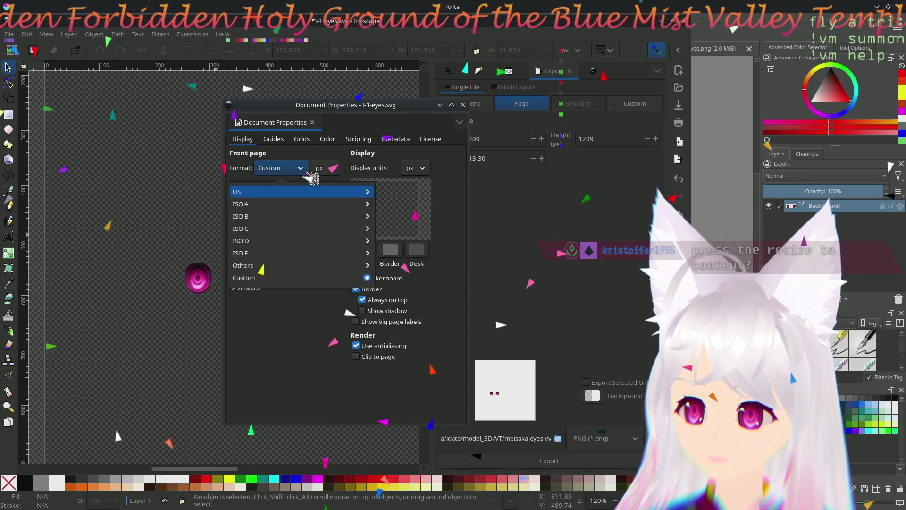
click(313, 178)
click(332, 173)
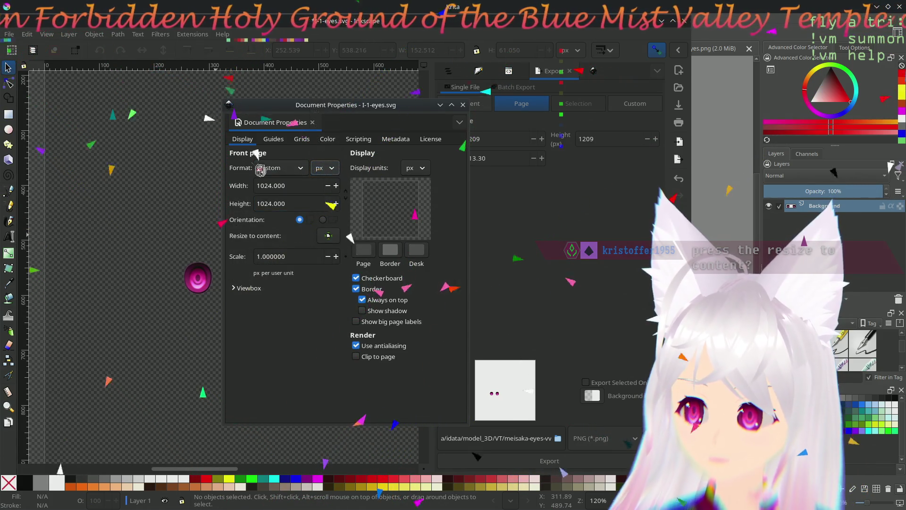
click(275, 145)
click(253, 141)
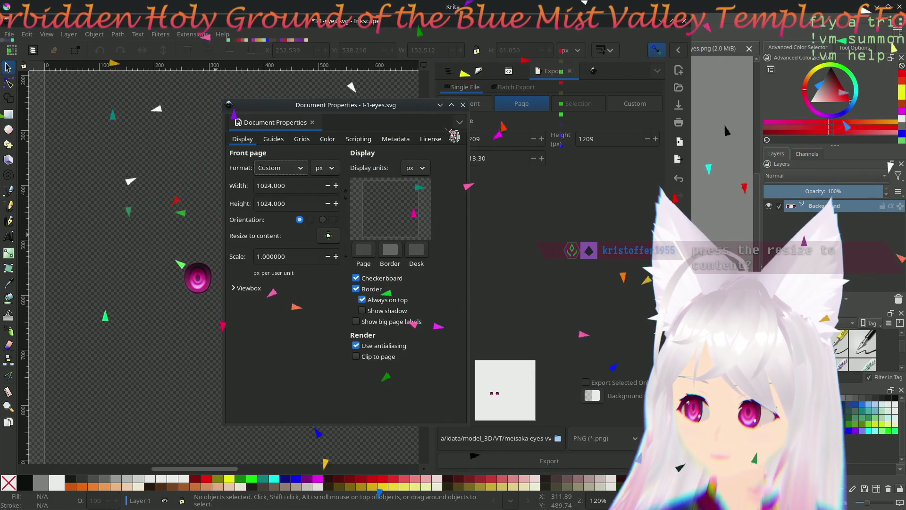
click(461, 123)
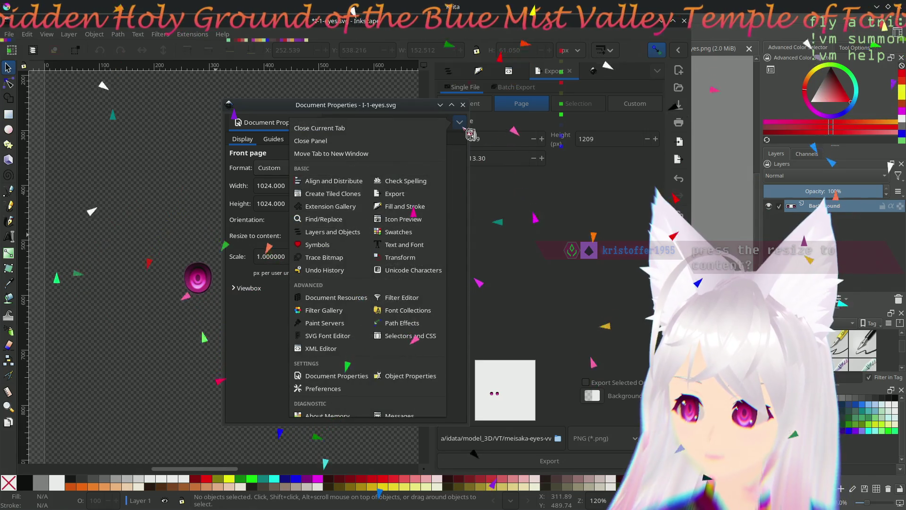
click(470, 135)
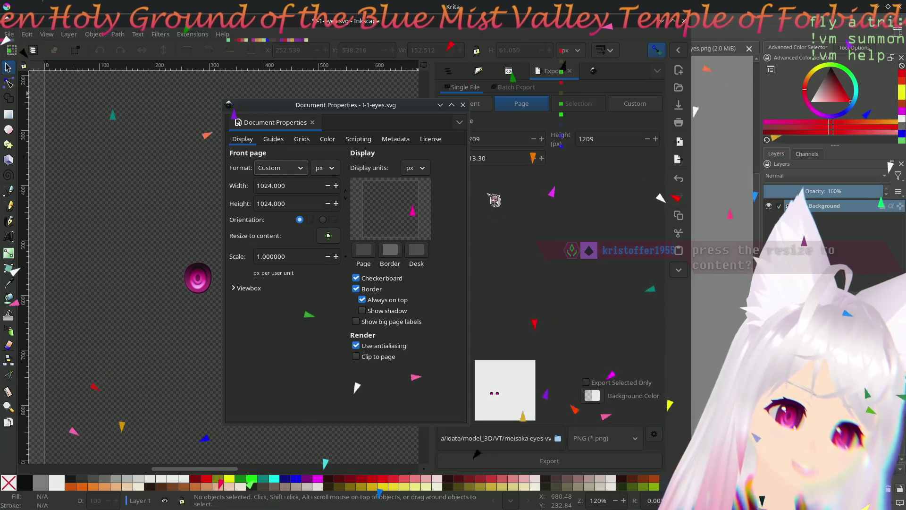
key(ctrl+shift+d)
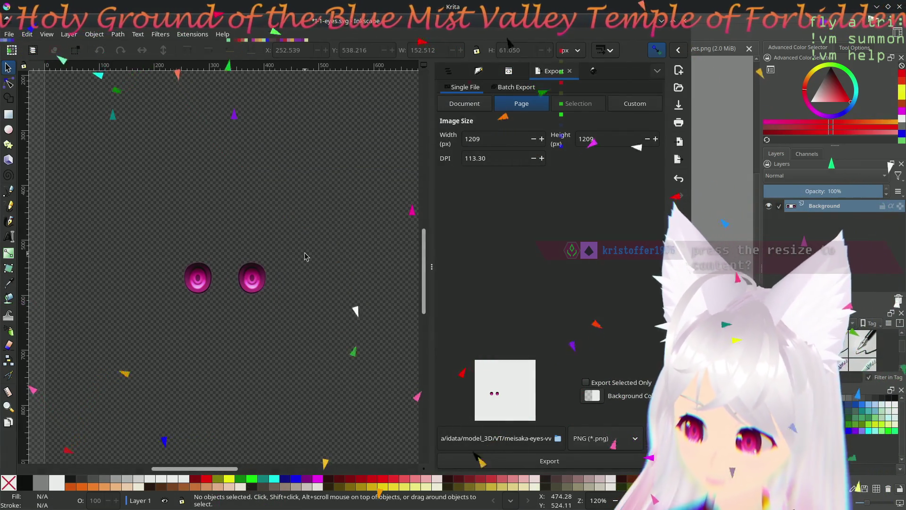
scroll(304, 257, up, 3)
scroll(305, 256, down, 3)
scroll(305, 257, up, 1)
scroll(305, 257, up, 2)
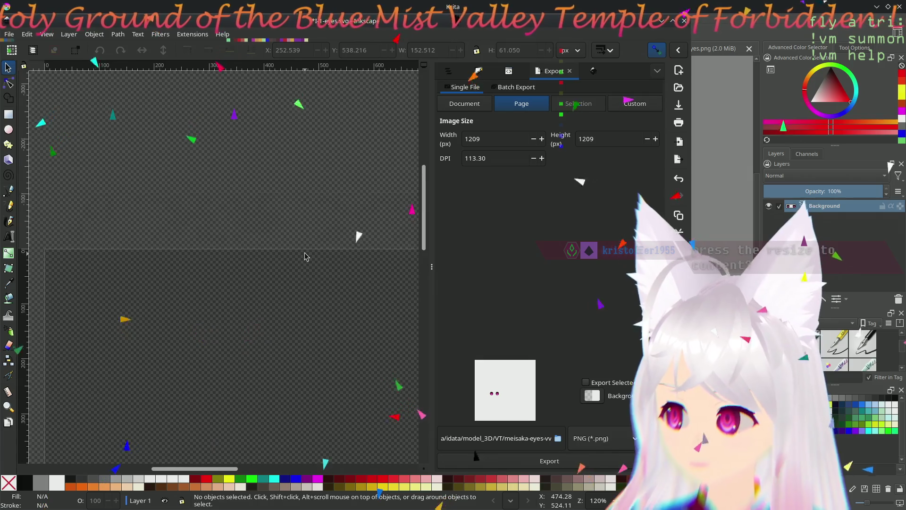
scroll(305, 256, down, 3)
Step: Set export to 72 DPI, toggle Batch Export and back, and choose full-page export at 768 × 768 px
click(490, 105)
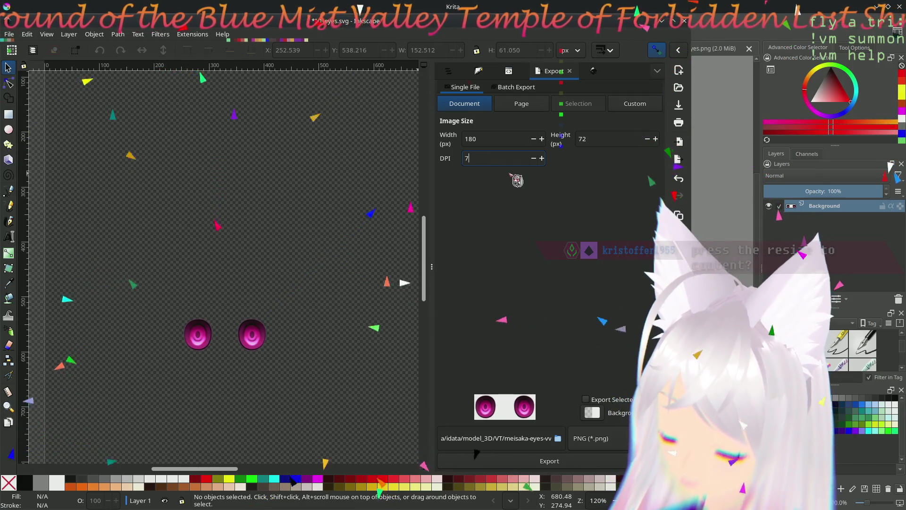
text(2)
key(Return)
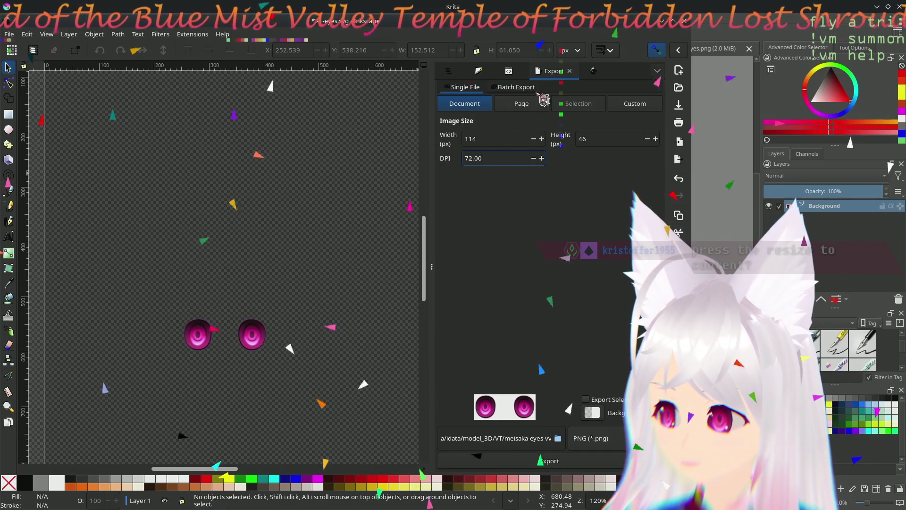
click(537, 91)
click(466, 87)
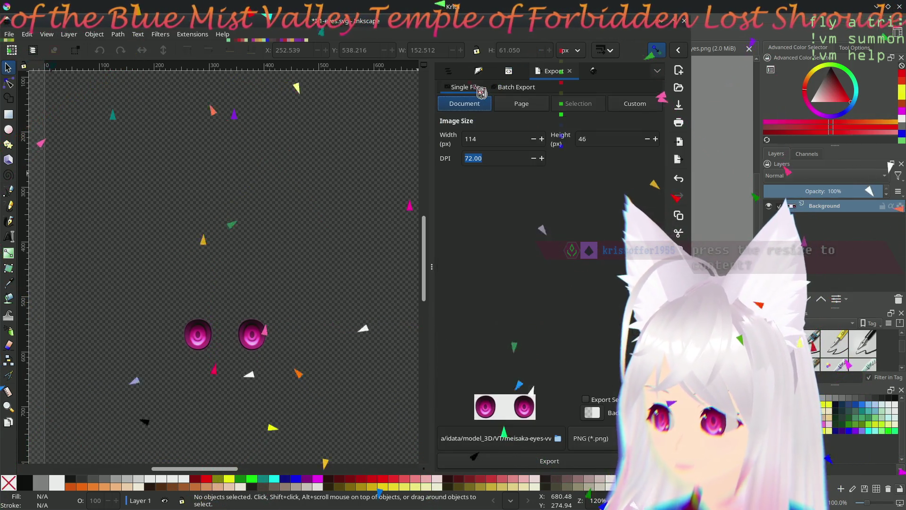
click(516, 91)
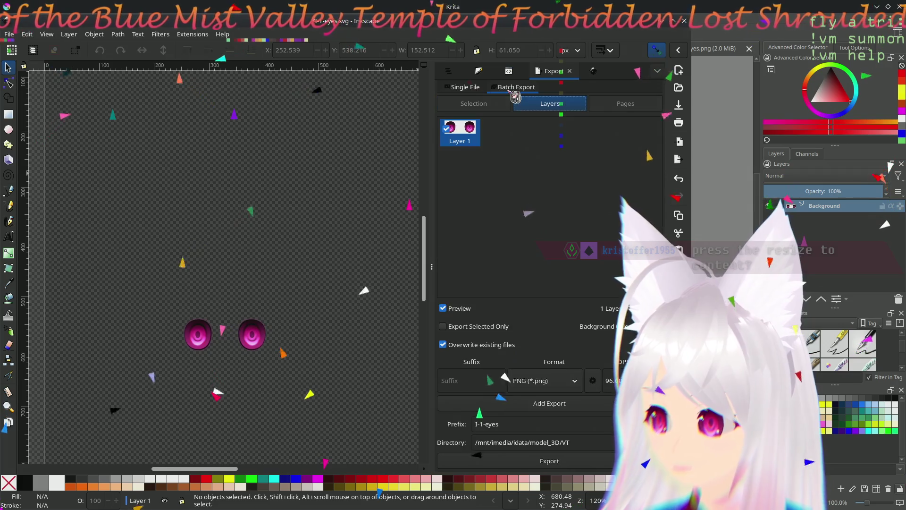
click(484, 93)
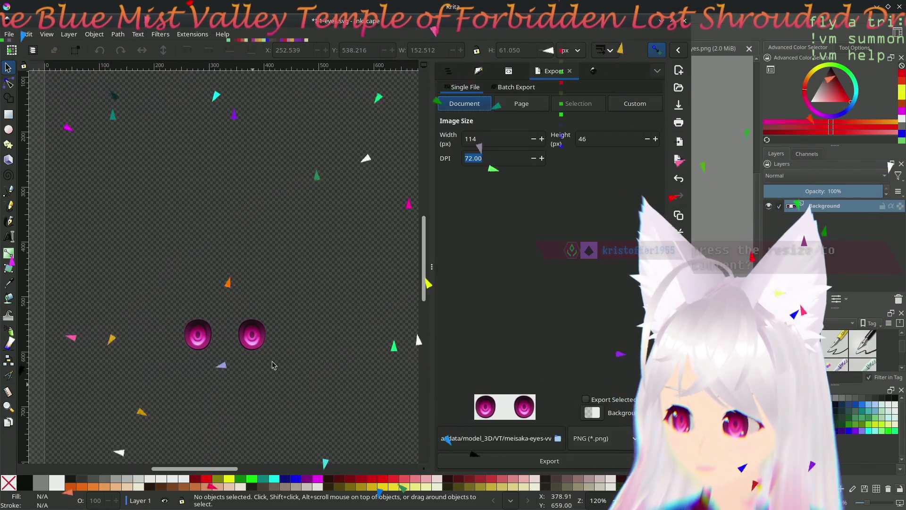
click(530, 108)
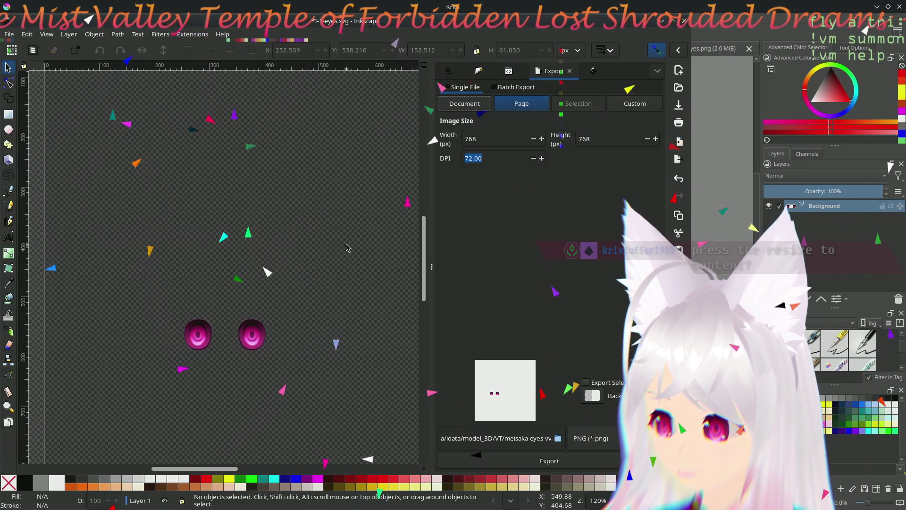
scroll(258, 221, up, 5)
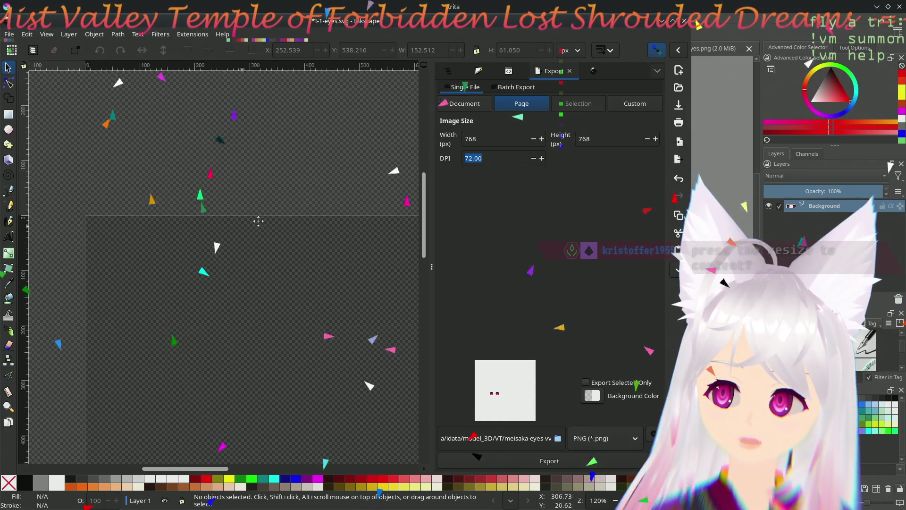
scroll(198, 326, down, 5)
click(9, 35)
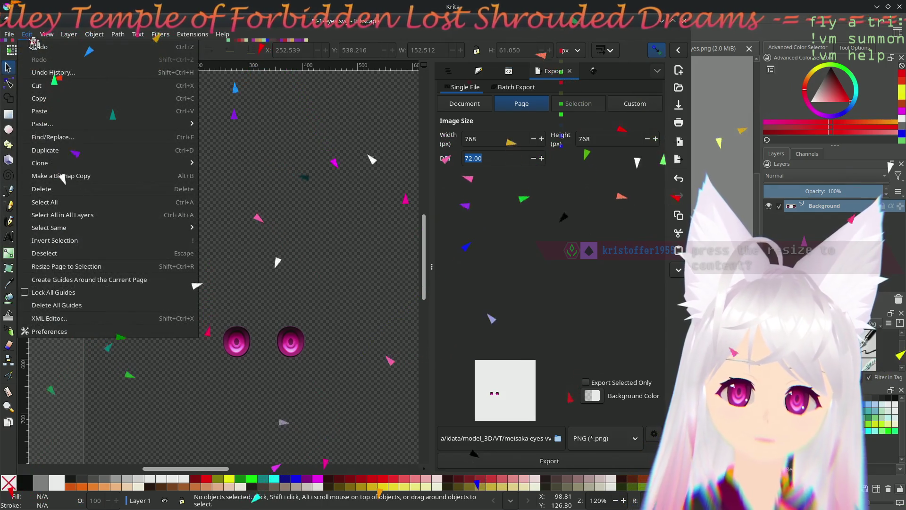
Step: Browse the Preferences window without changes, close it, and bring up the File menu
click(69, 335)
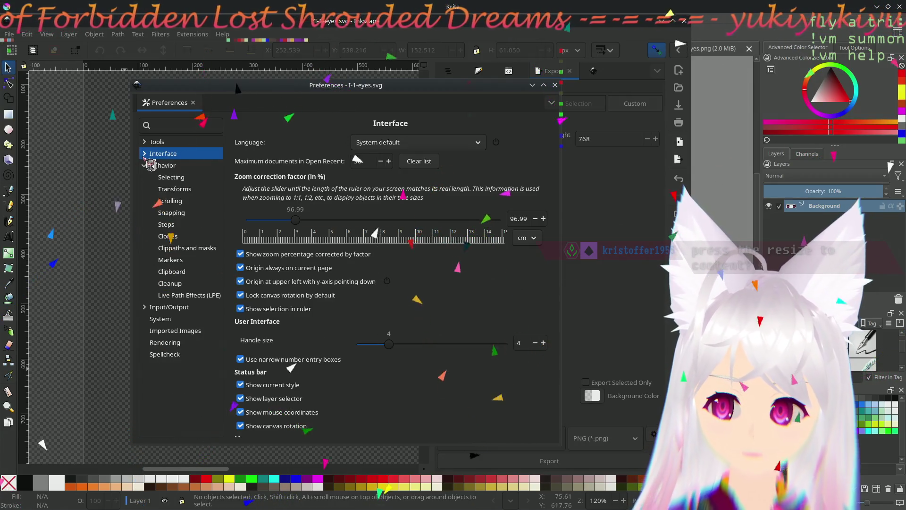
click(554, 85)
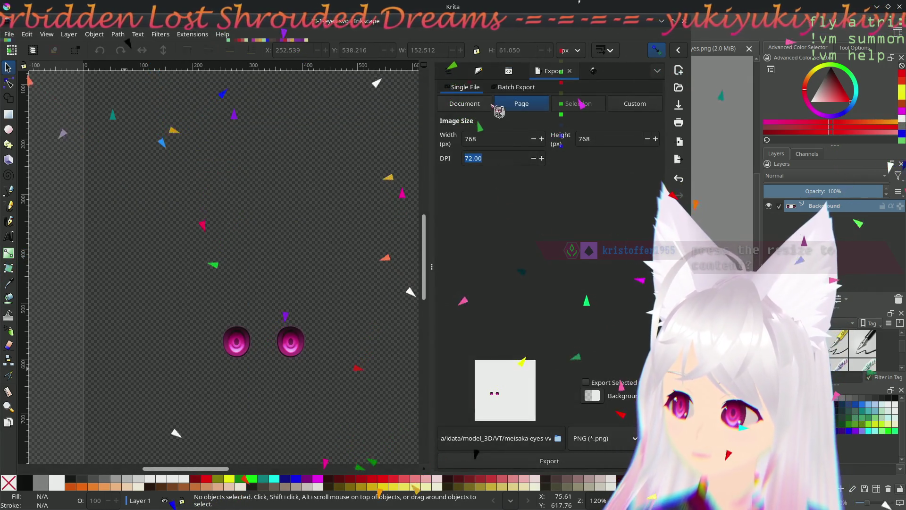
click(9, 33)
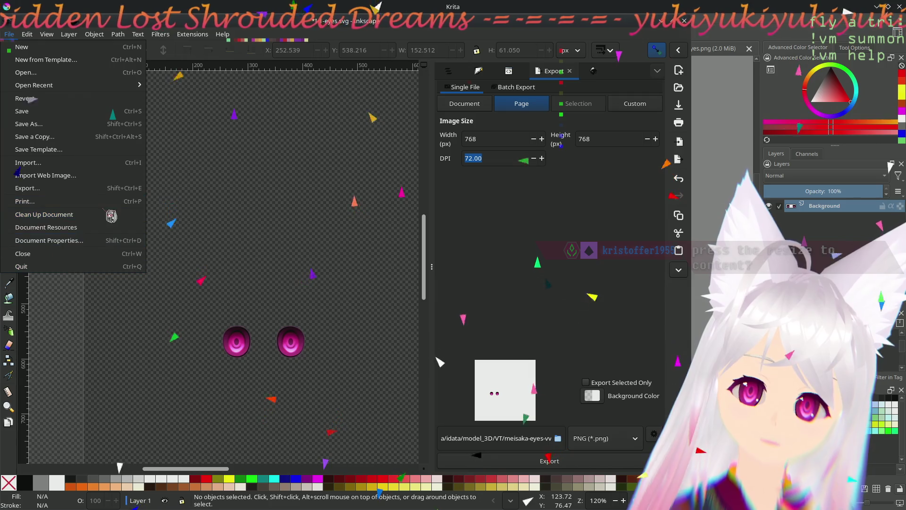
Step: In Document Properties, resize the page to content, making it 152.512 × 61.050 px
click(50, 240)
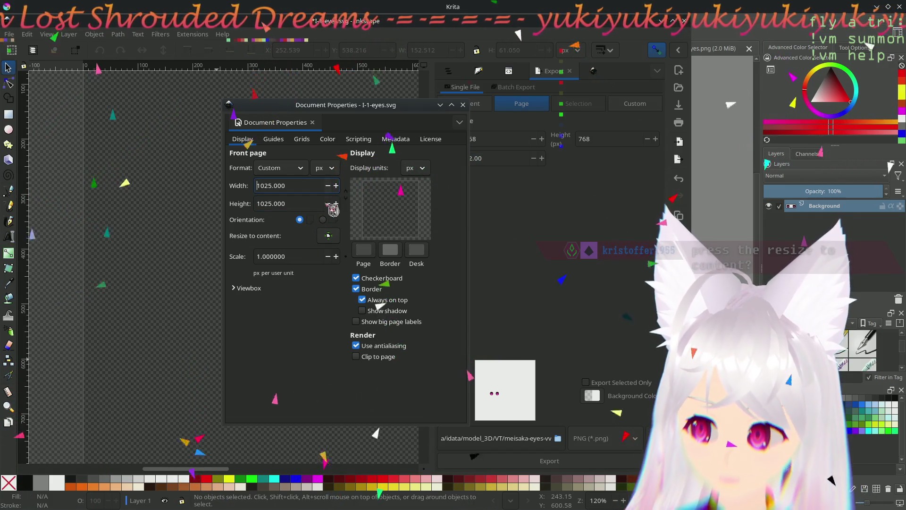
click(324, 186)
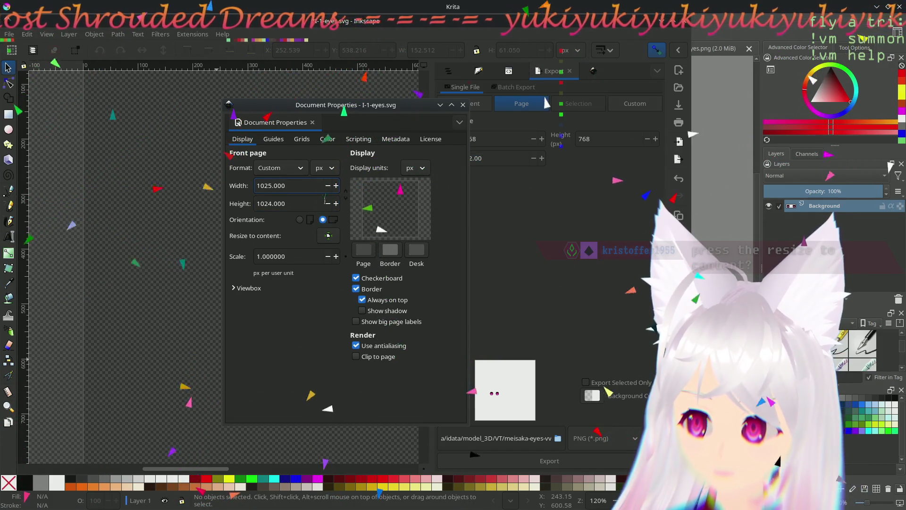
click(297, 174)
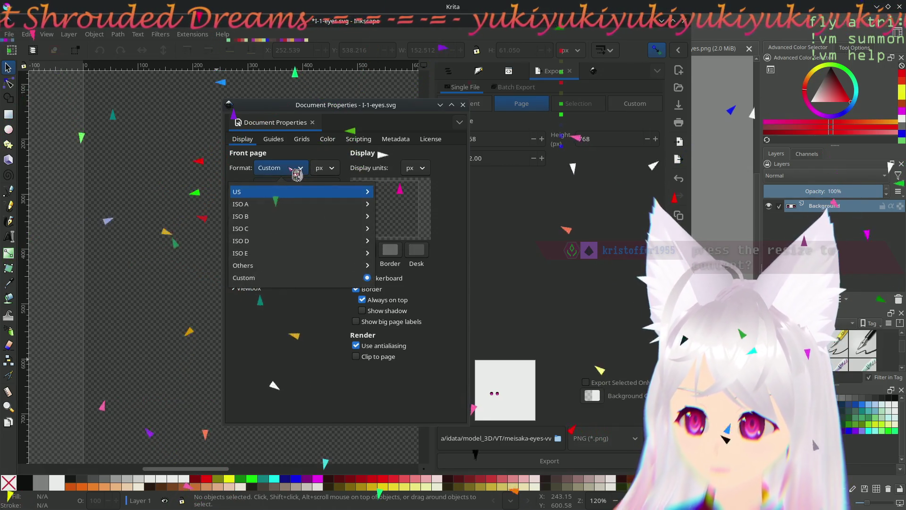
click(293, 172)
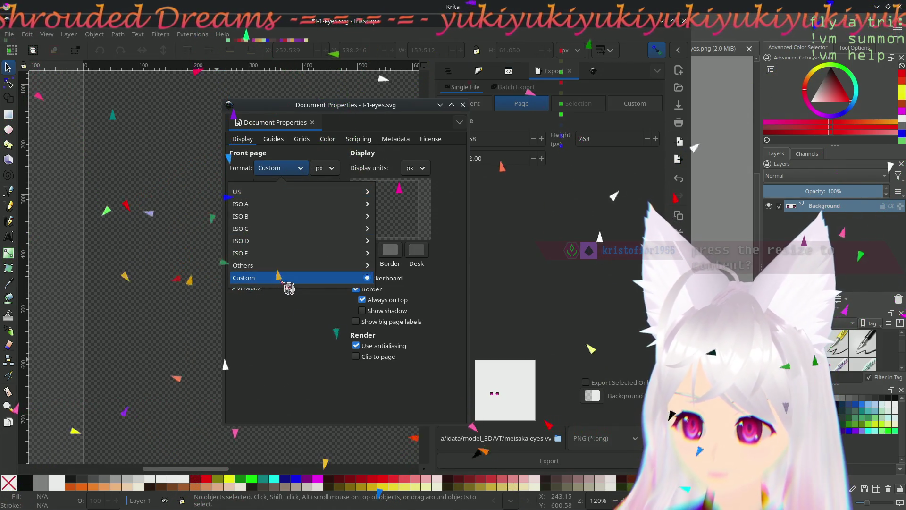
click(263, 347)
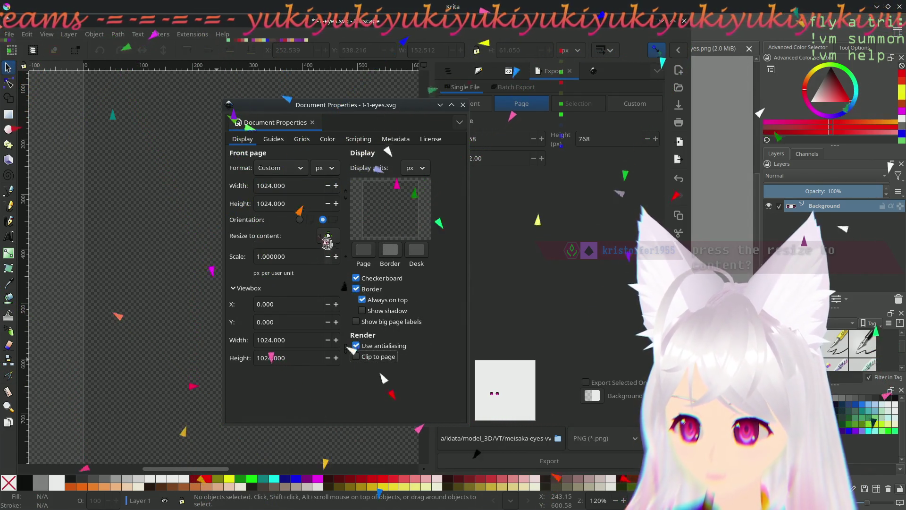
click(344, 240)
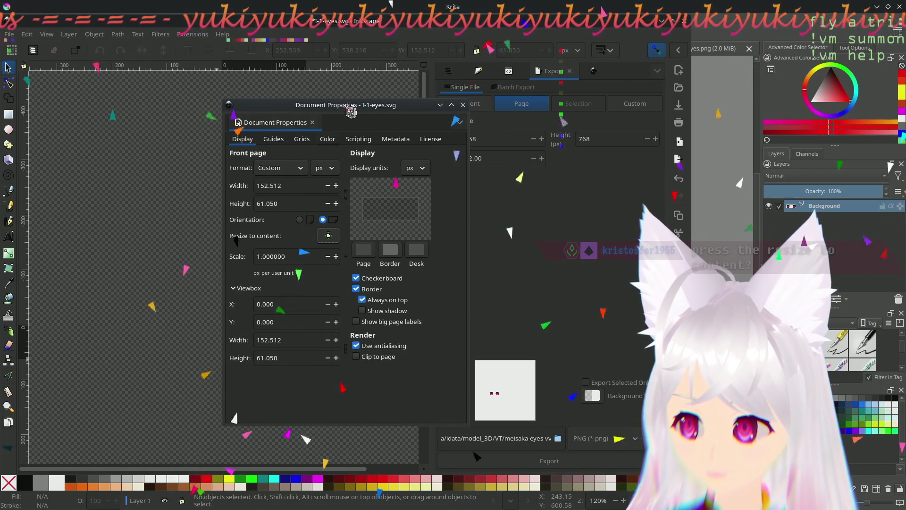
drag(348, 107, 488, 97)
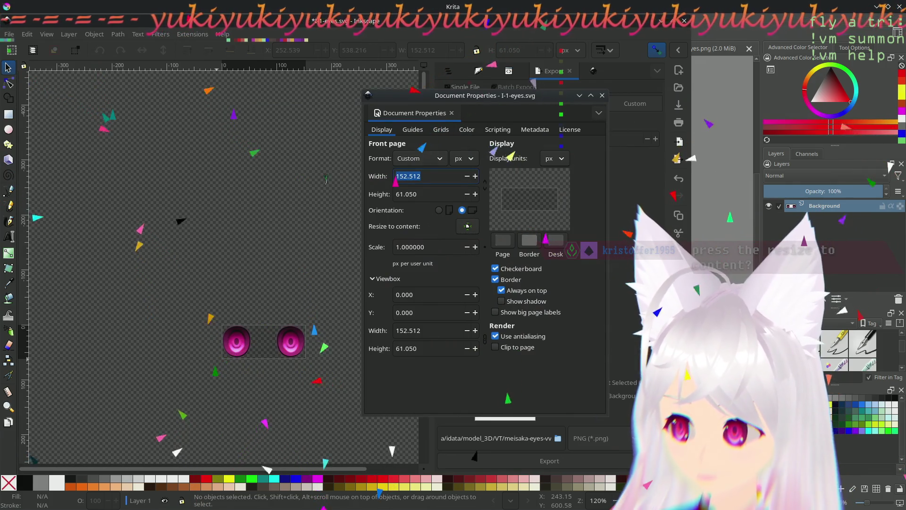
text(100)
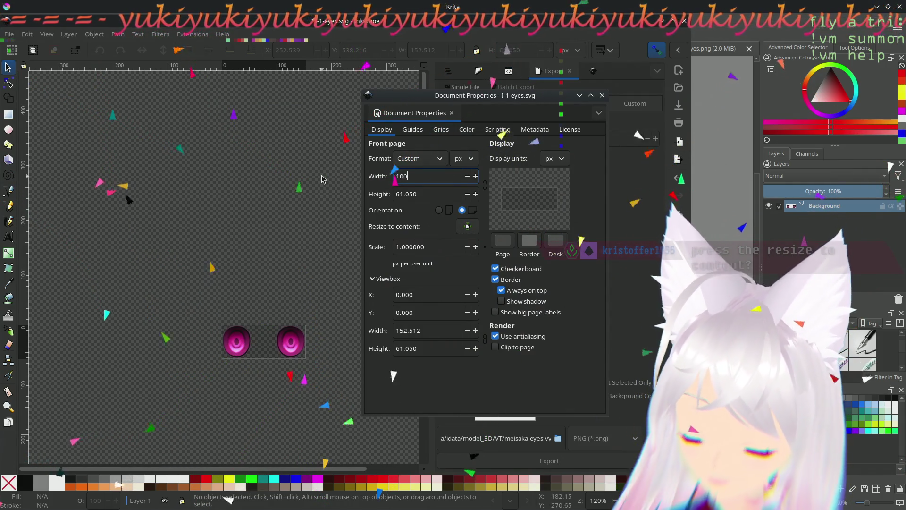
text(24)
Step: Enter a page width of 1024 px and height of 512 px in Document Properties
key(Return)
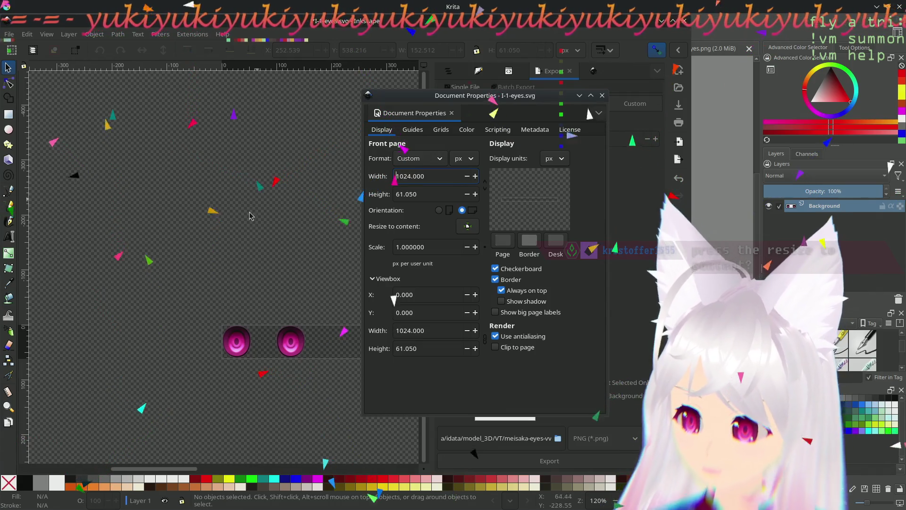
scroll(249, 216, right, 7)
scroll(182, 134, down, 4)
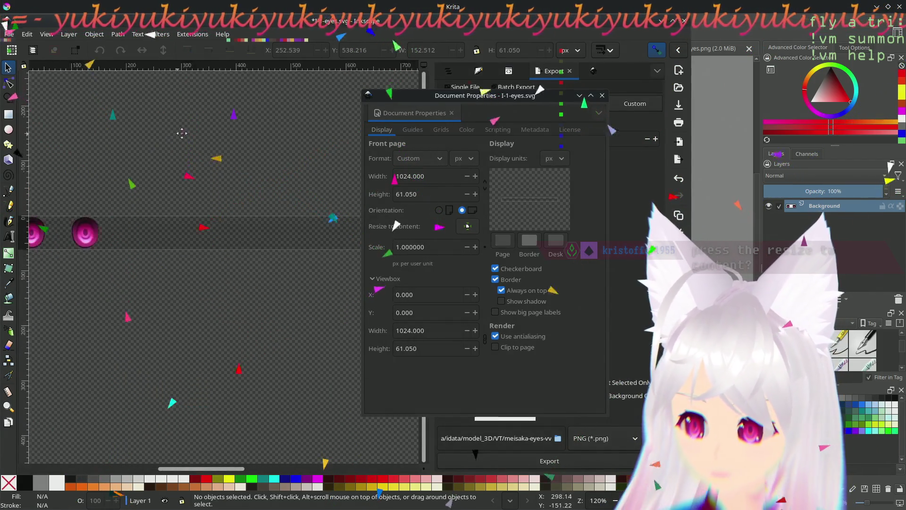
scroll(182, 134, left, 3)
scroll(135, 296, right, 8)
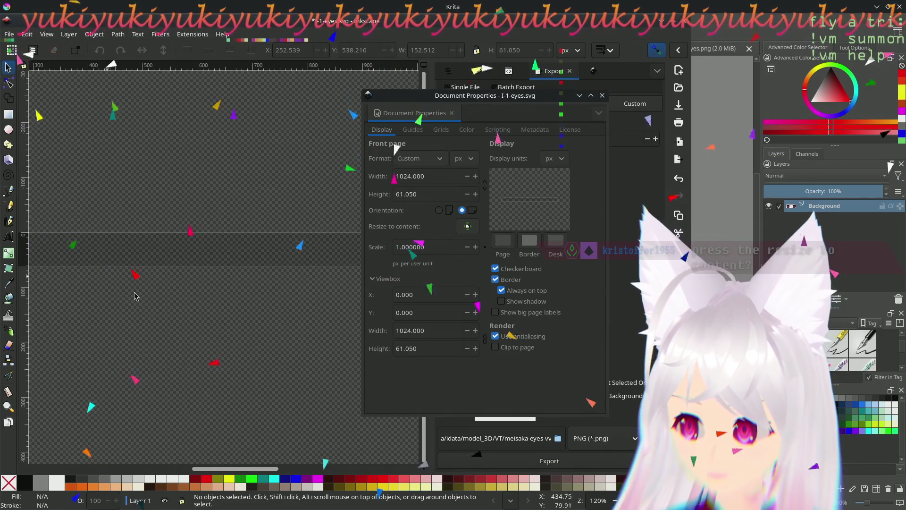
scroll(152, 355, left, 5)
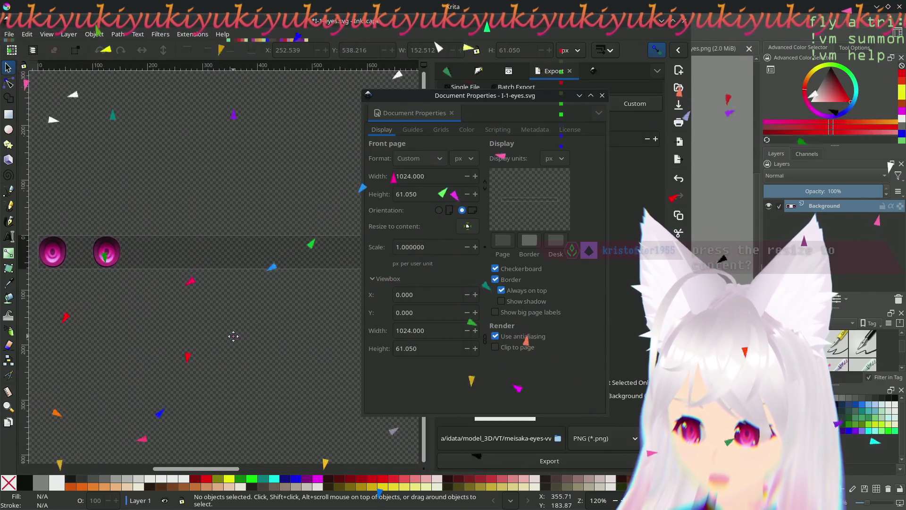
scroll(232, 336, left, 3)
scroll(233, 336, up, 1)
scroll(307, 368, up, 1)
scroll(307, 368, right, 2)
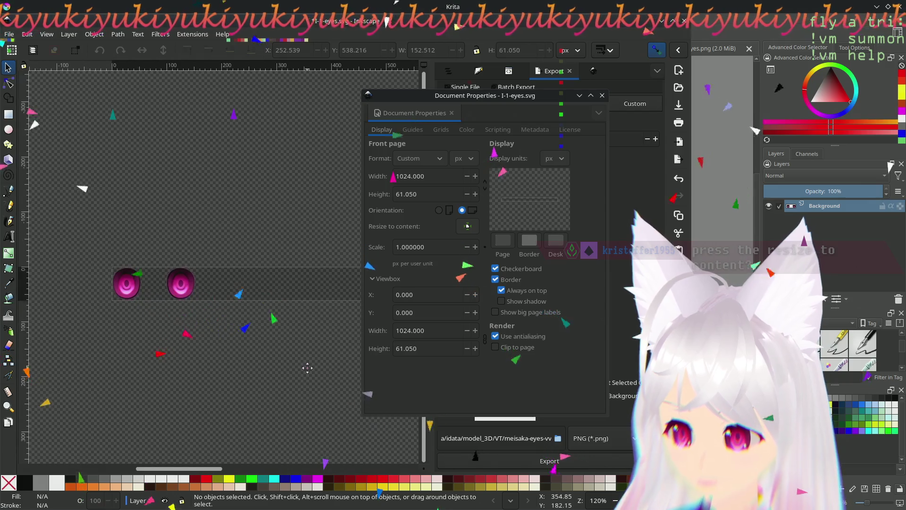
scroll(315, 346, right, 3)
scroll(208, 356, right, 3)
scroll(331, 348, left, 5)
scroll(173, 347, right, 2)
scroll(173, 346, left, 3)
scroll(360, 310, right, 1)
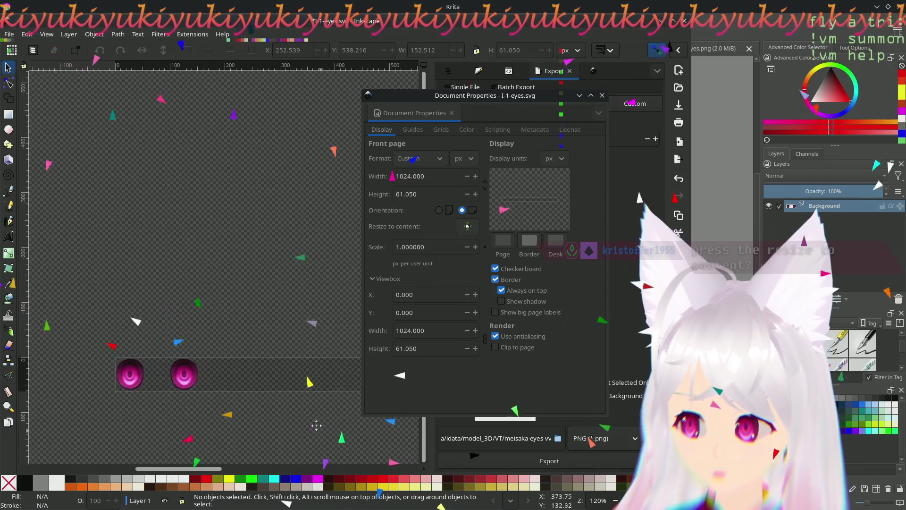
scroll(314, 419, right, 1)
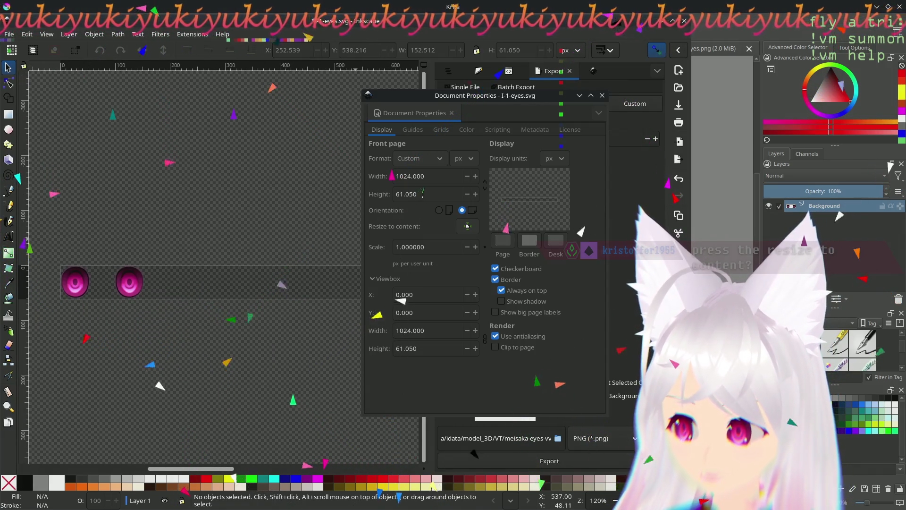
click(438, 192)
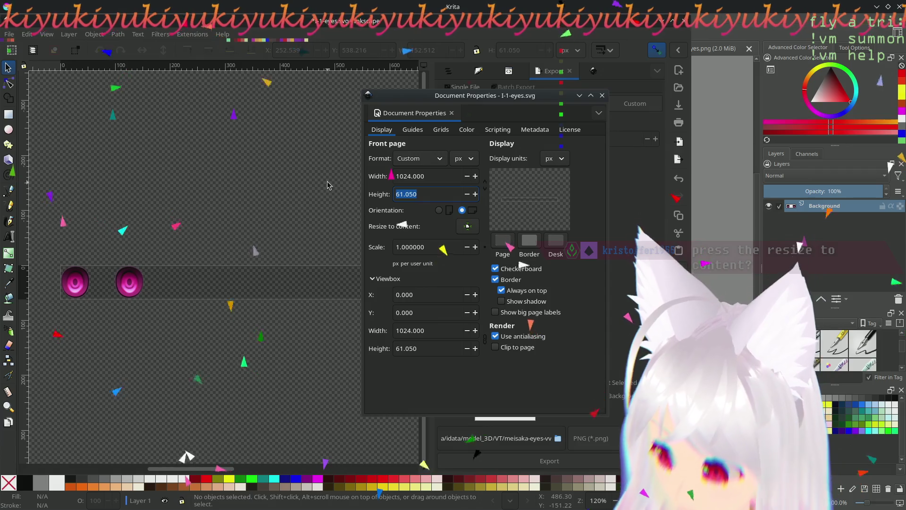
text(1024)
key(Return)
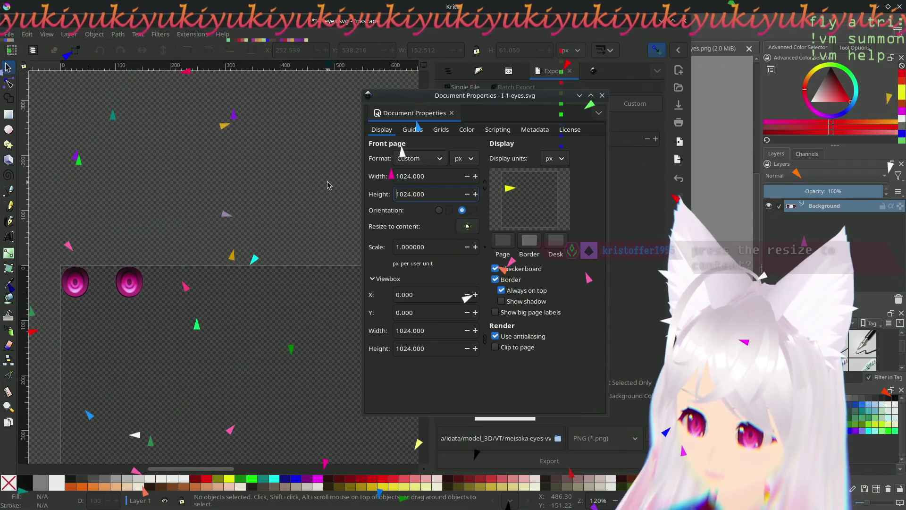
drag(310, 379, 252, 279)
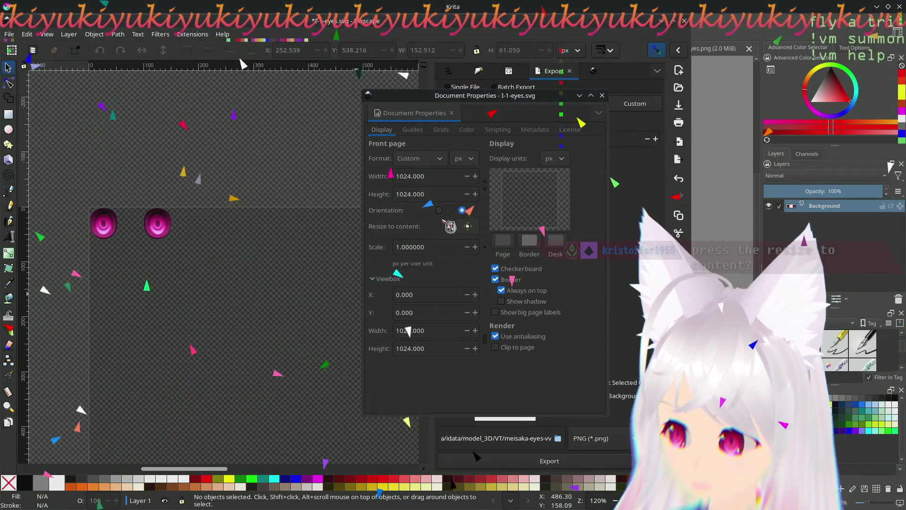
drag(438, 194, 382, 192)
text(512)
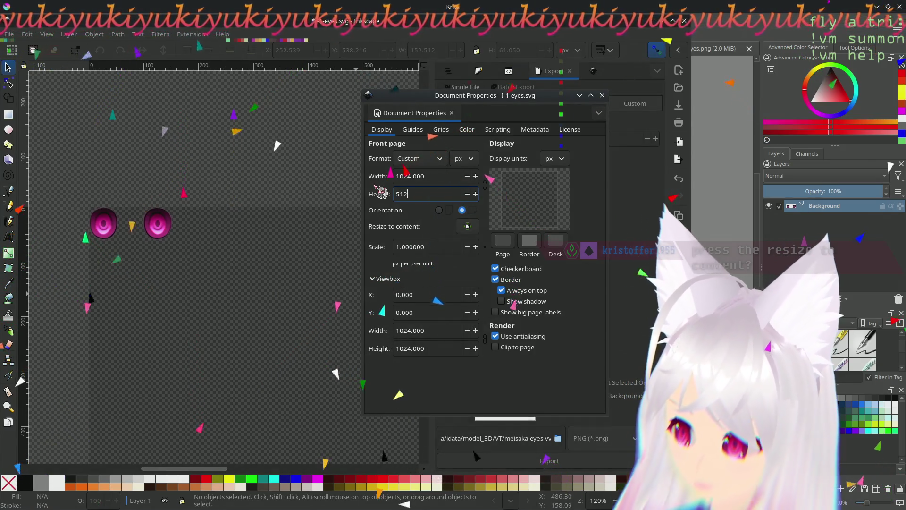
key(Return)
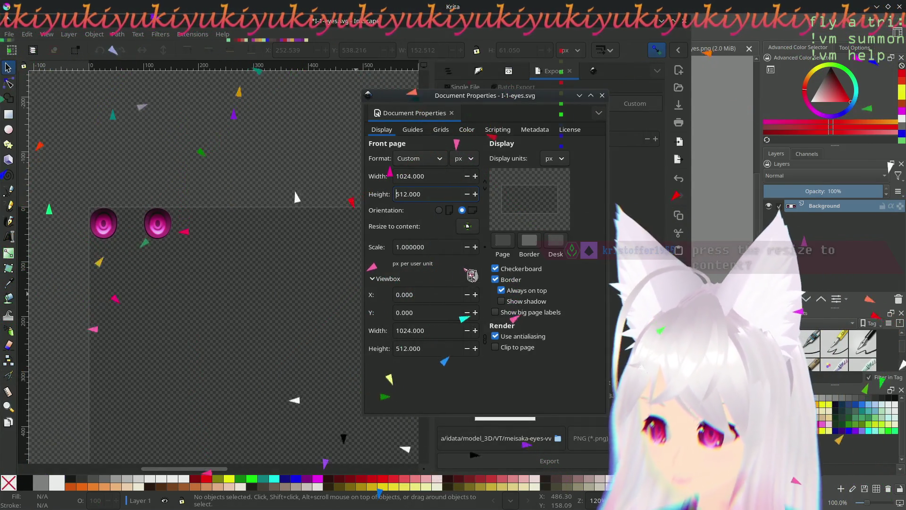
scroll(193, 198, right, 8)
scroll(90, 259, down, 3)
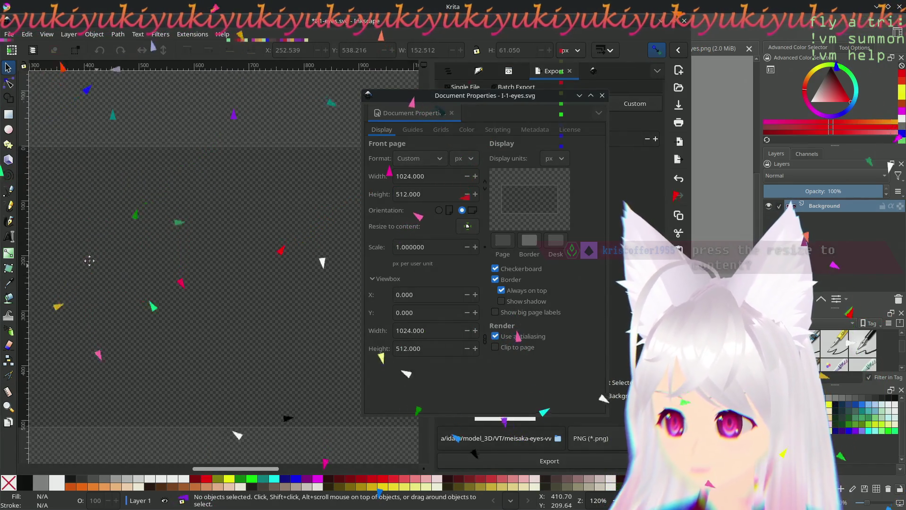
scroll(148, 274, left, 7)
scroll(149, 273, up, 1)
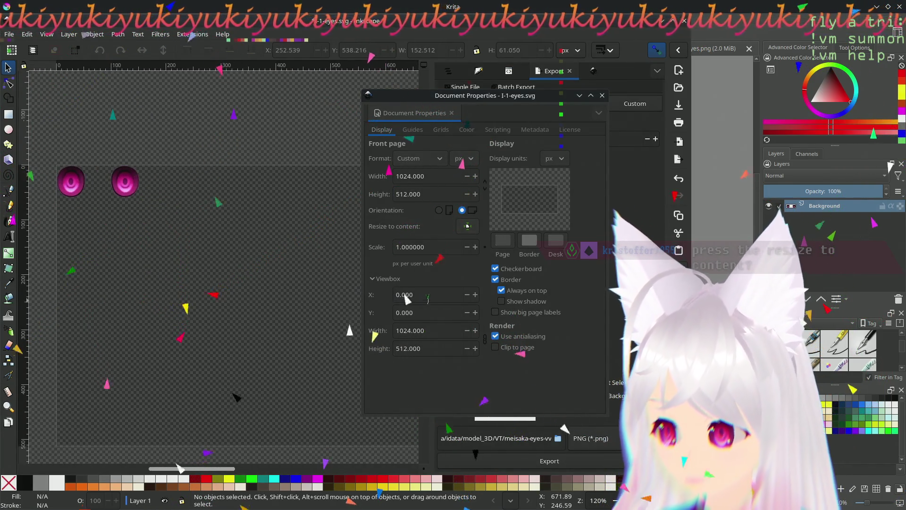
Step: Close Document Properties and fit the 1024 × 512 px page in view
click(601, 94)
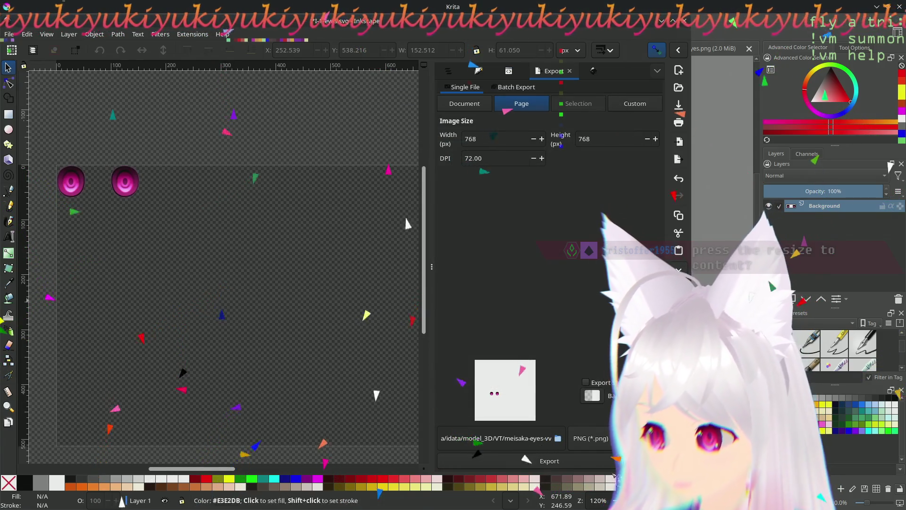
key(minus)
scroll(588, 501, up, 3)
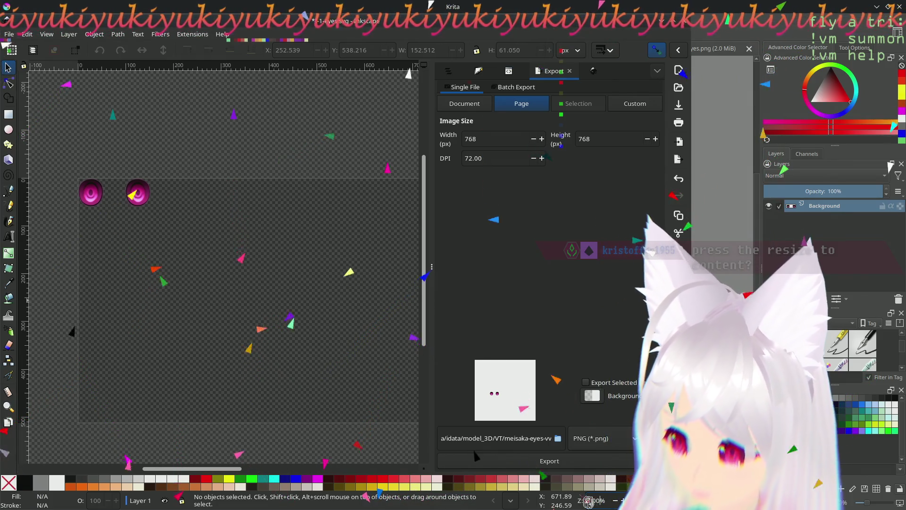
scroll(162, 299, right, 2)
scroll(86, 305, right, 3)
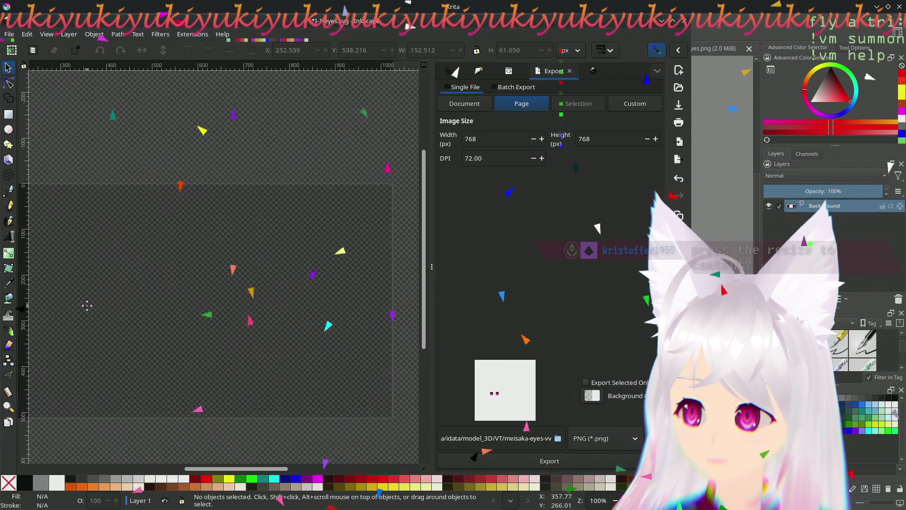
scroll(87, 305, left, 5)
drag(67, 167, 155, 214)
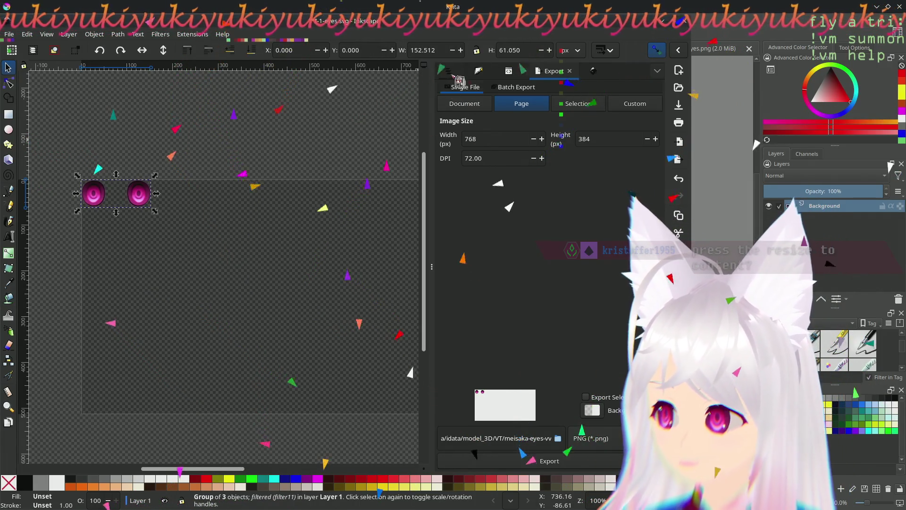
Step: Show the eye group g2 expanded in Layers and Objects and bring up its context actions
click(451, 72)
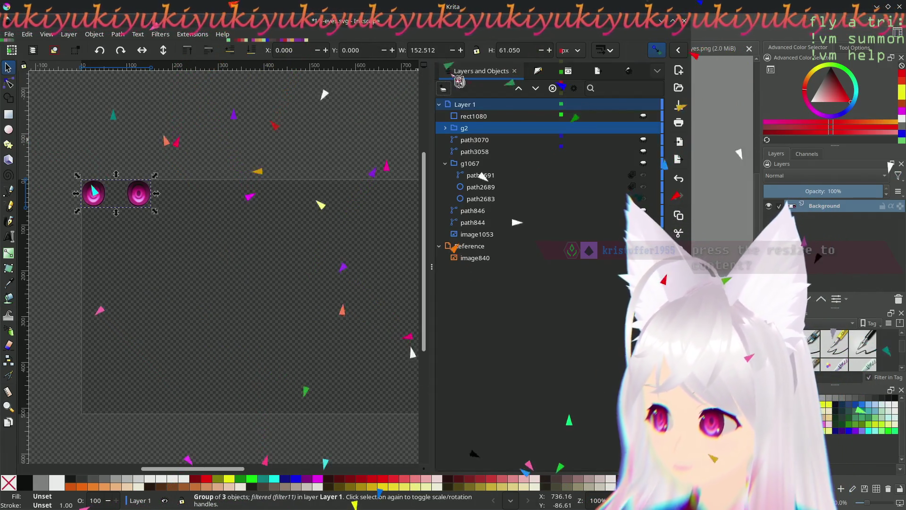
click(446, 128)
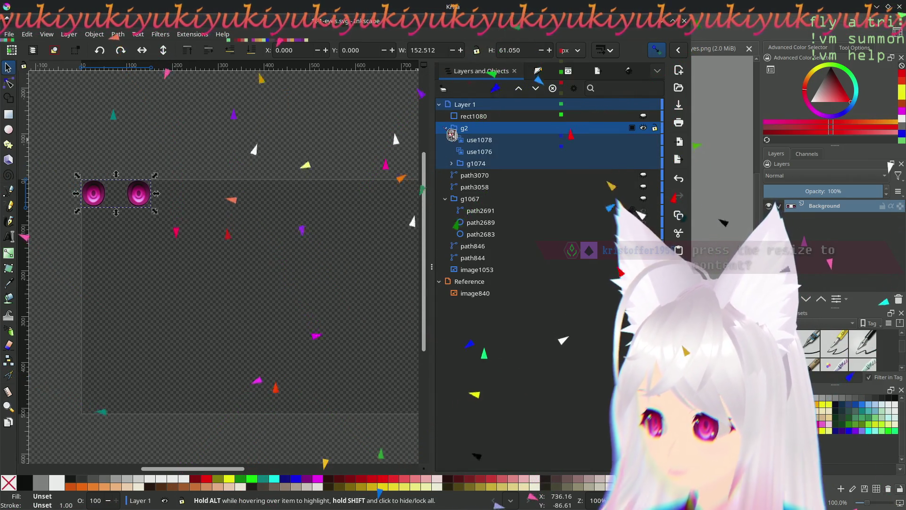
click(447, 128)
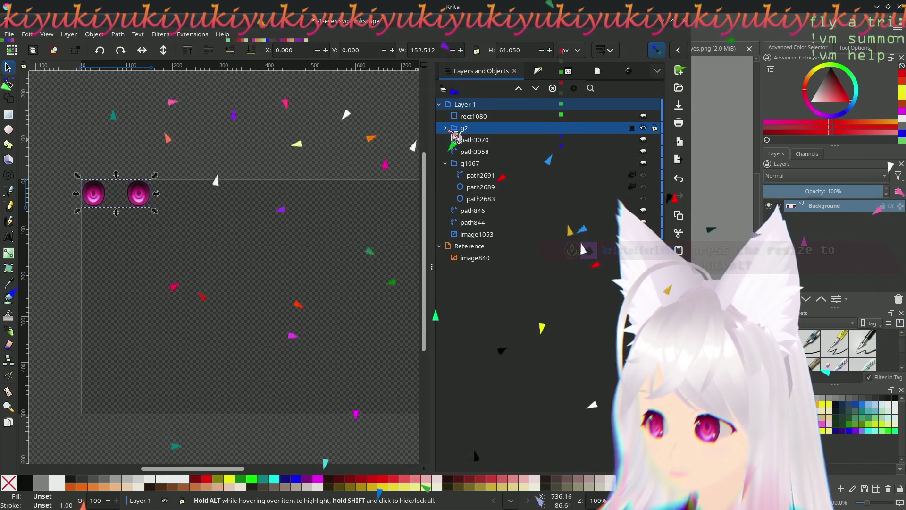
click(448, 129)
right_click(93, 204)
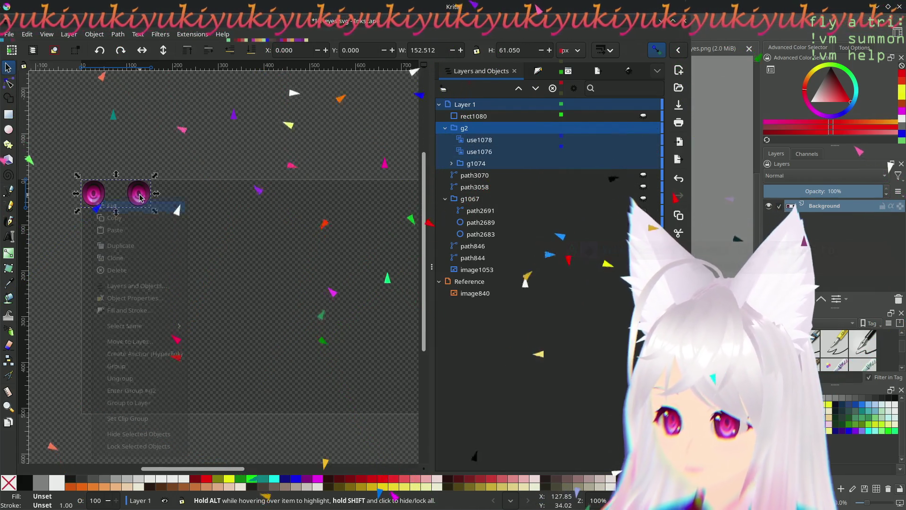
Step: Switch the dock from the export settings to the XML Editor node tree
click(597, 73)
click(519, 77)
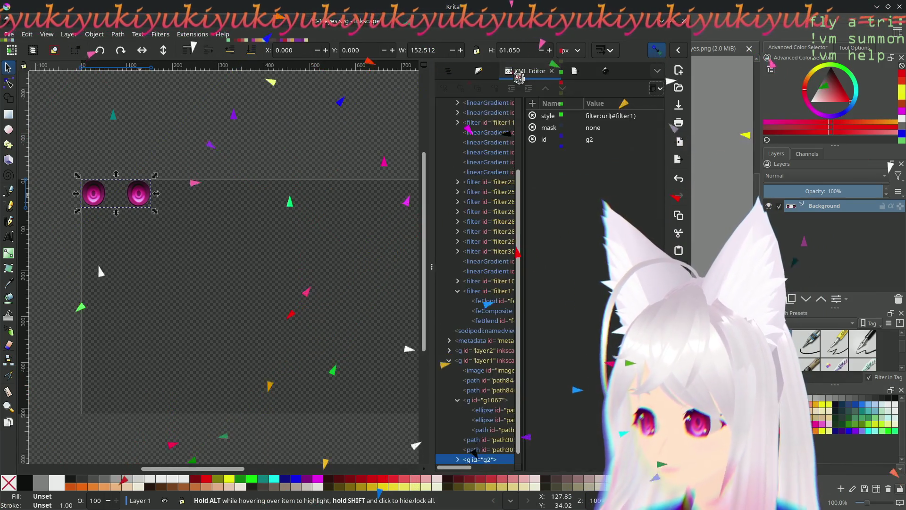
scroll(505, 354, down, 1)
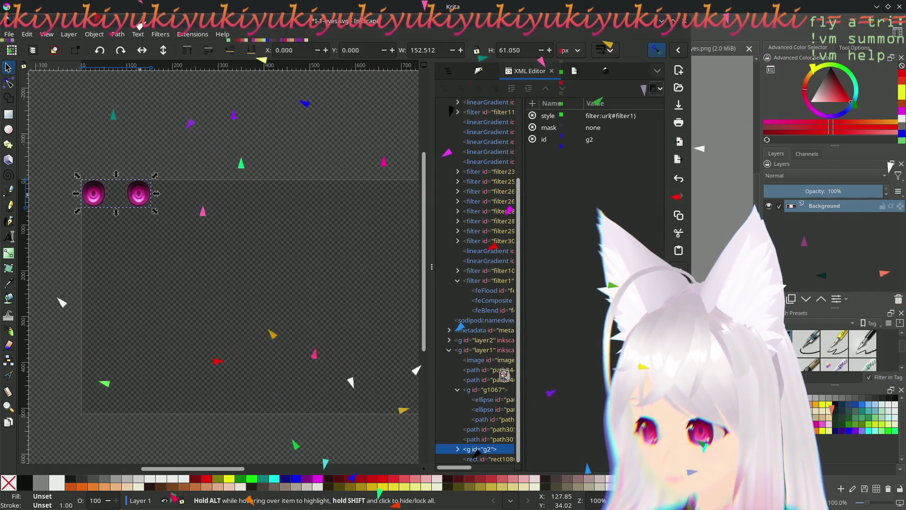
Step: Edit rect1080's style attribute to delete the 'display: none;' declaration and apply it
click(486, 459)
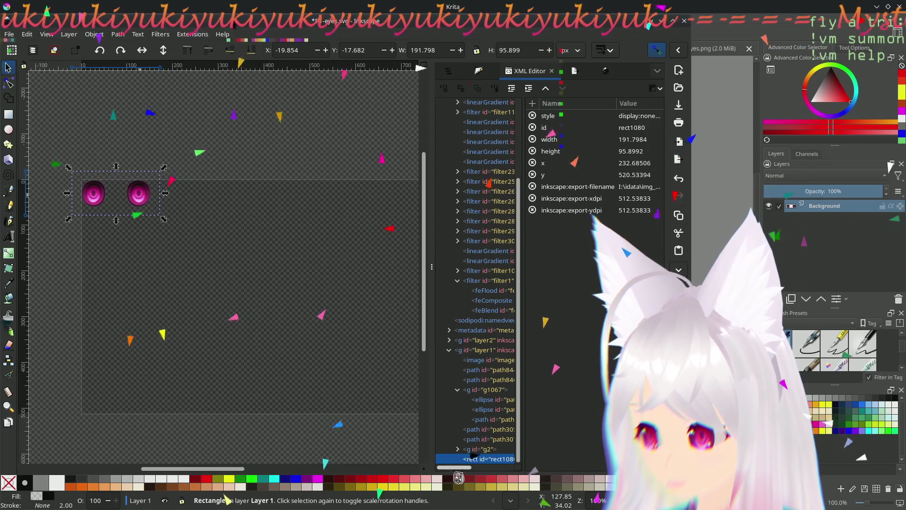
drag(459, 477, 467, 474)
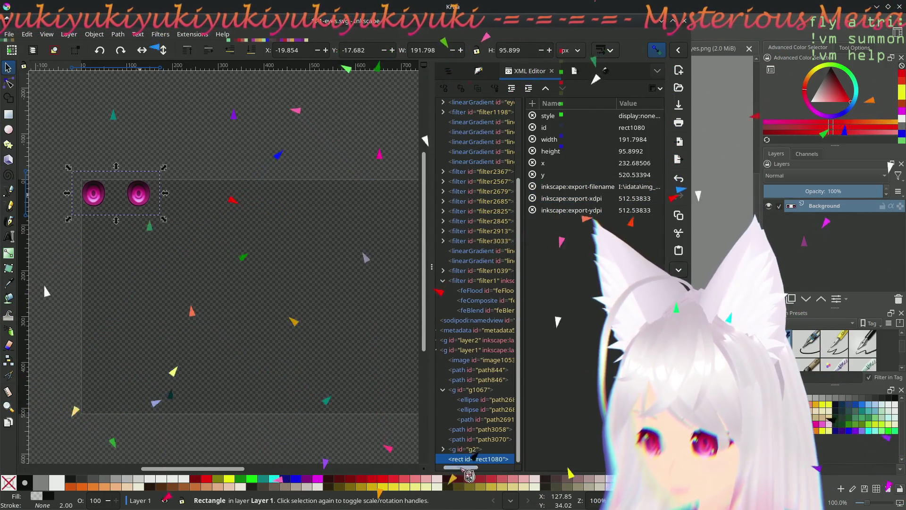
drag(468, 469, 460, 469)
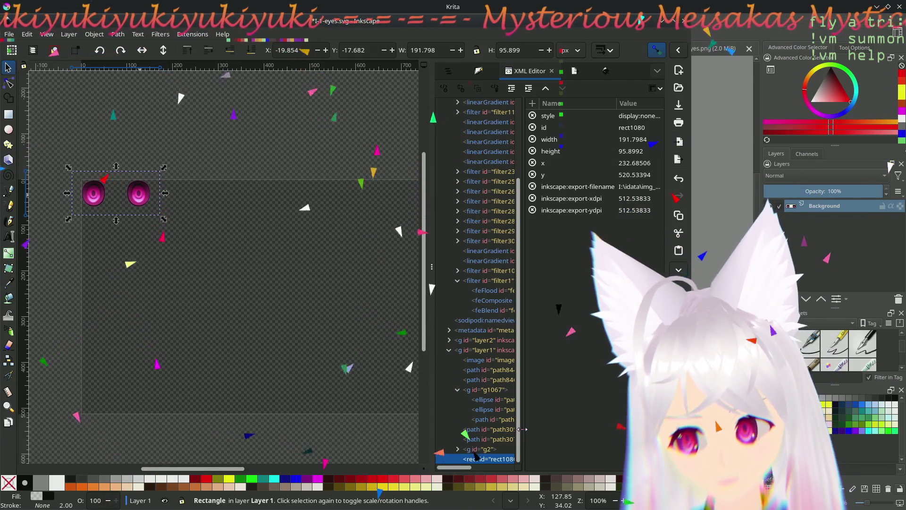
click(638, 116)
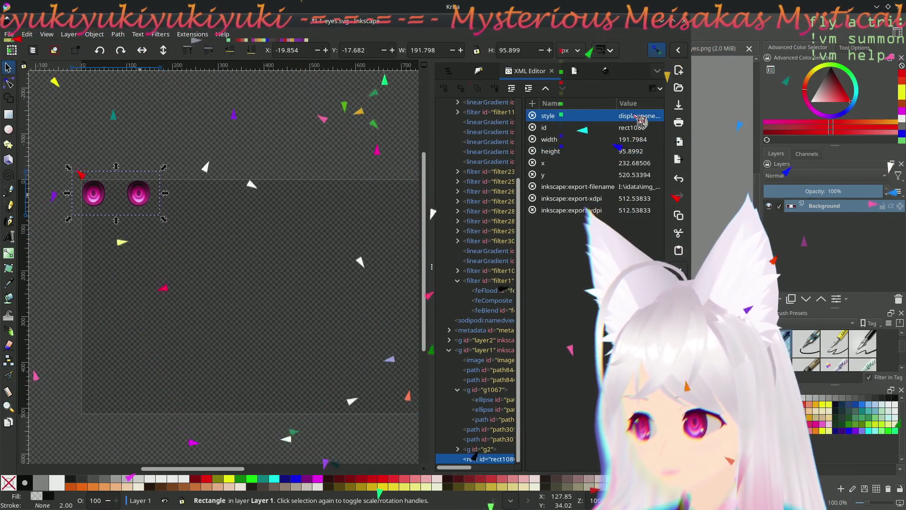
click(657, 119)
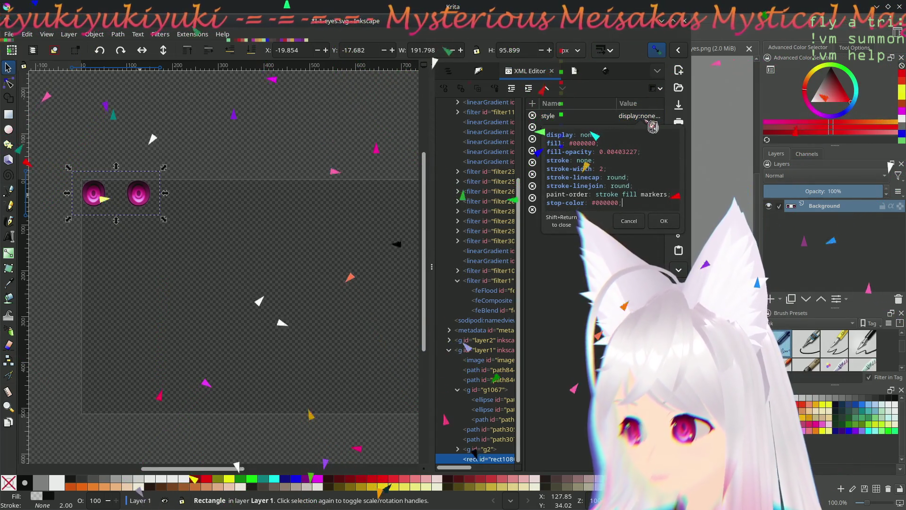
click(652, 126)
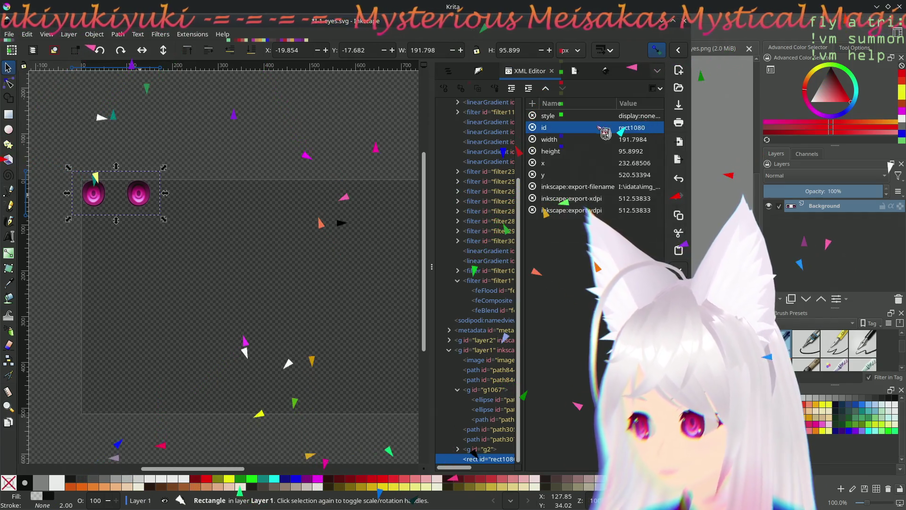
click(634, 119)
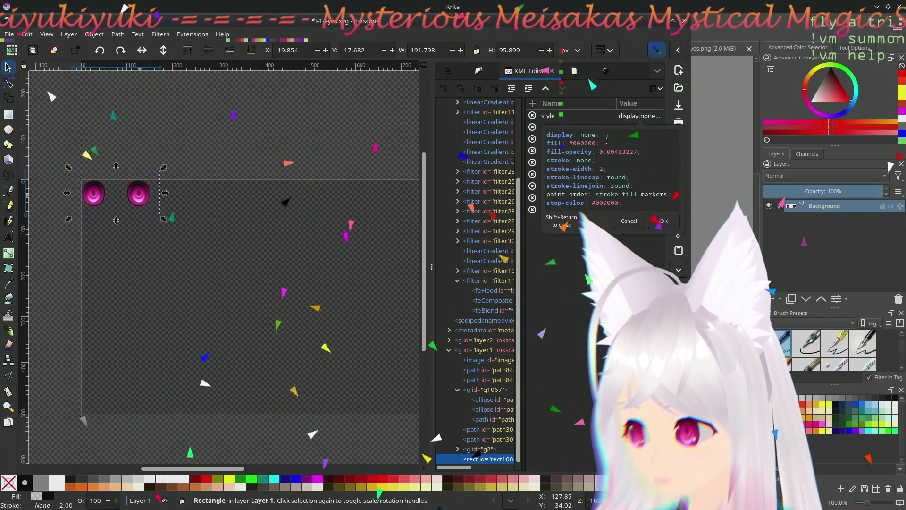
drag(601, 134, 546, 135)
key(BackSpace)
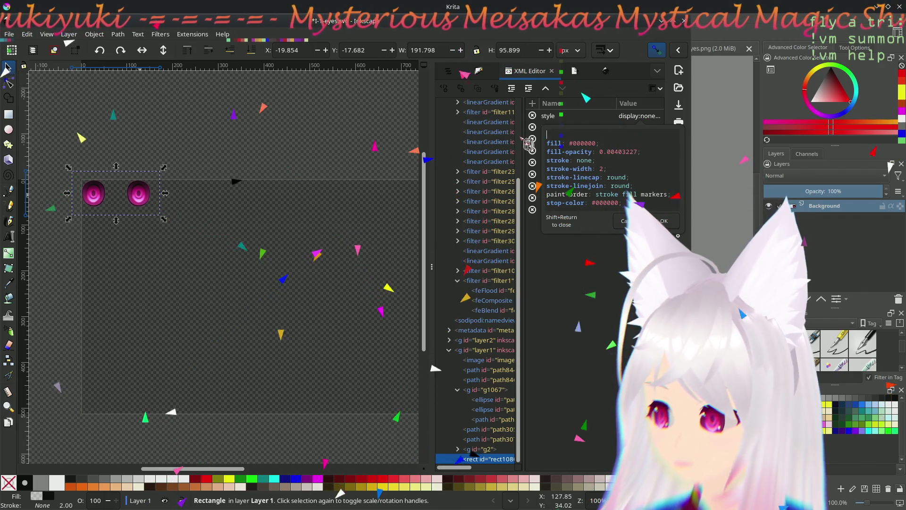
click(665, 222)
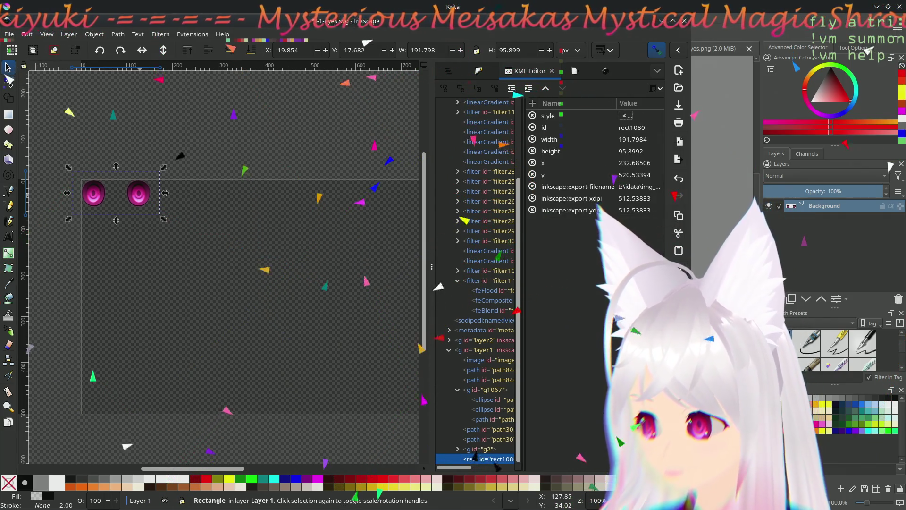
Step: Remove the leftover blank first line so the style starts with fill:#000000, then deselect
click(627, 116)
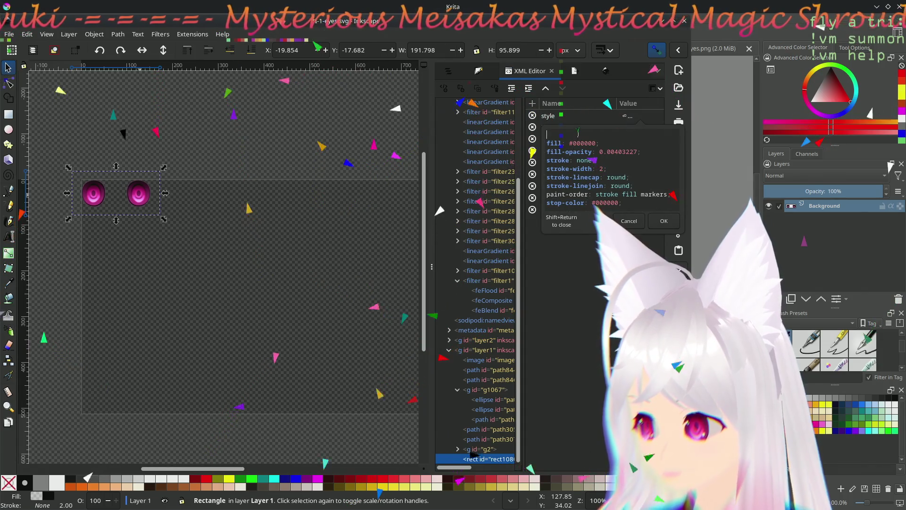
key(Delete)
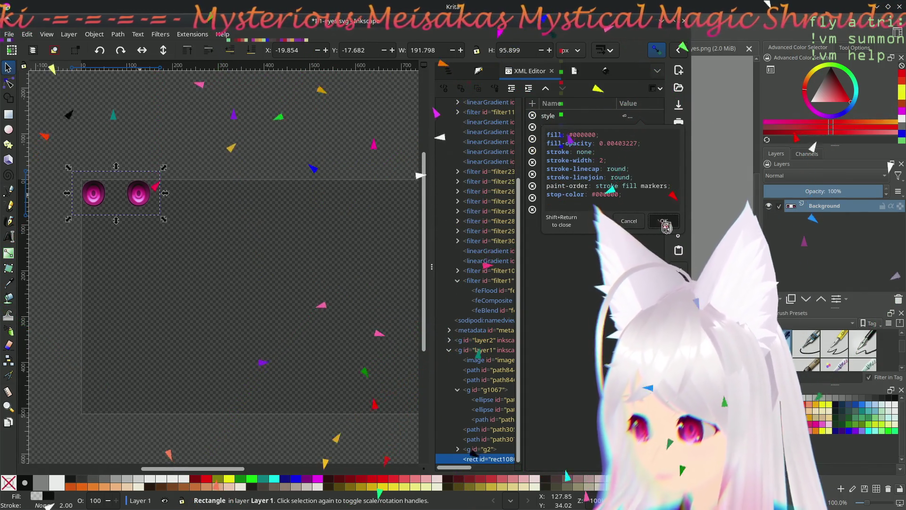
click(665, 222)
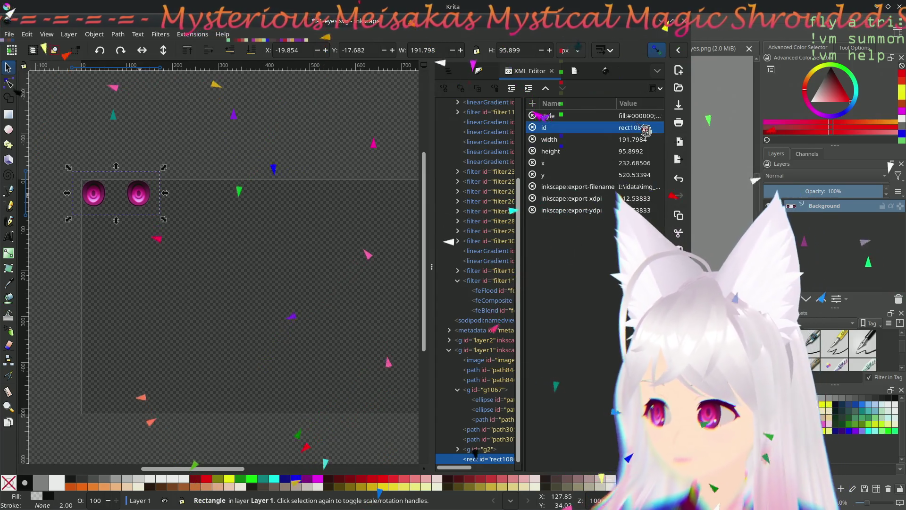
click(626, 117)
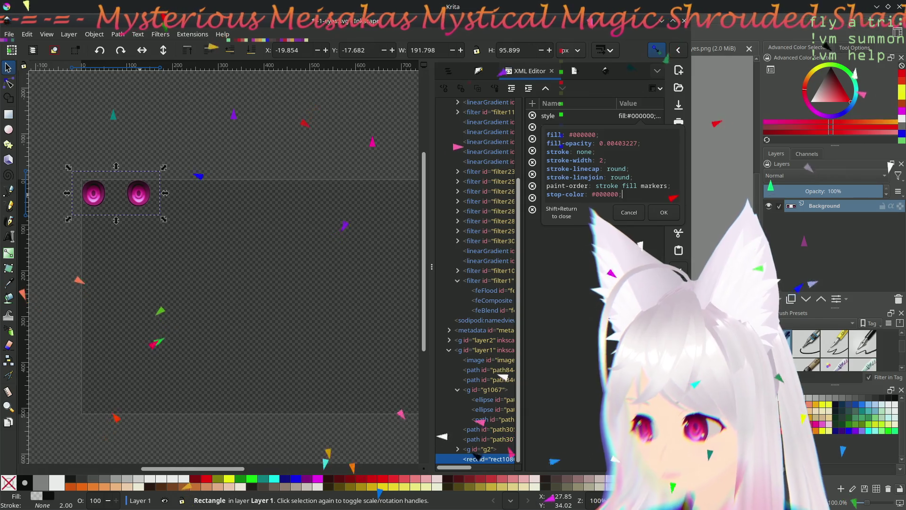
key(shift+Return)
click(135, 163)
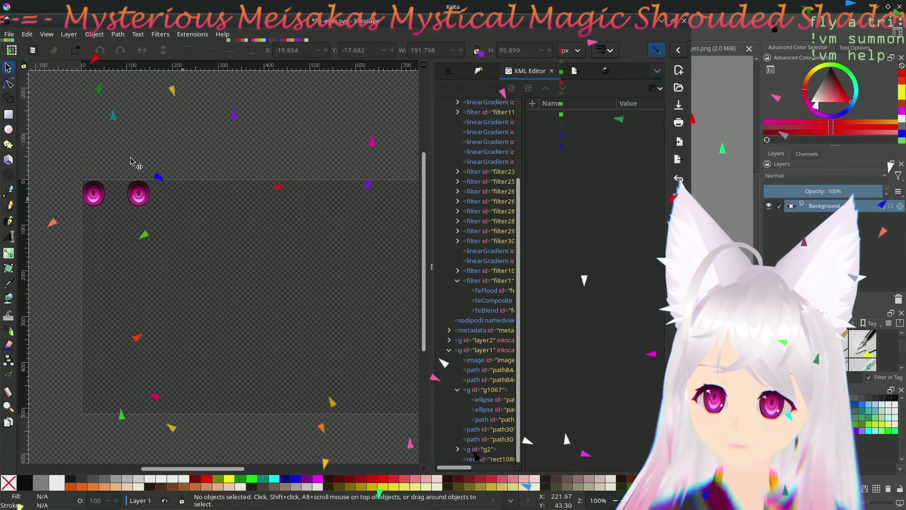
Step: Glance at Document Resources, then bring up Document Properties from the File menu
click(10, 34)
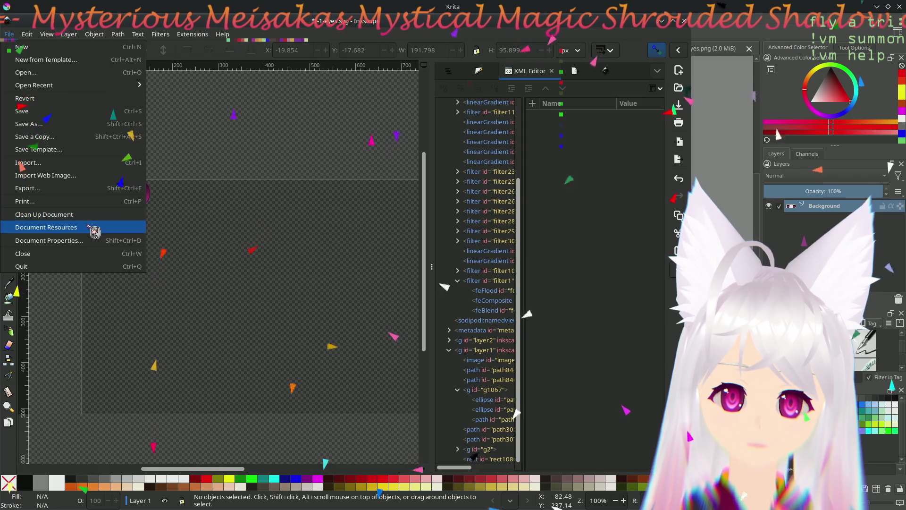
click(94, 229)
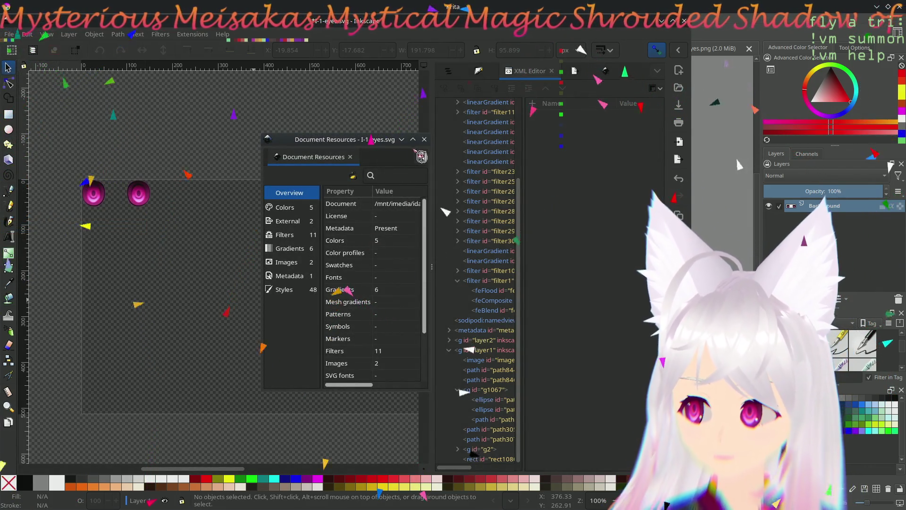
click(424, 139)
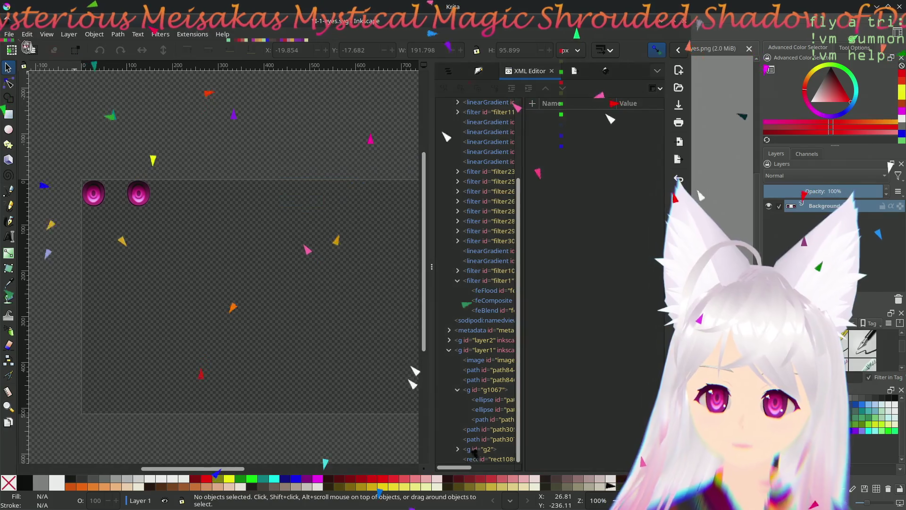
click(9, 34)
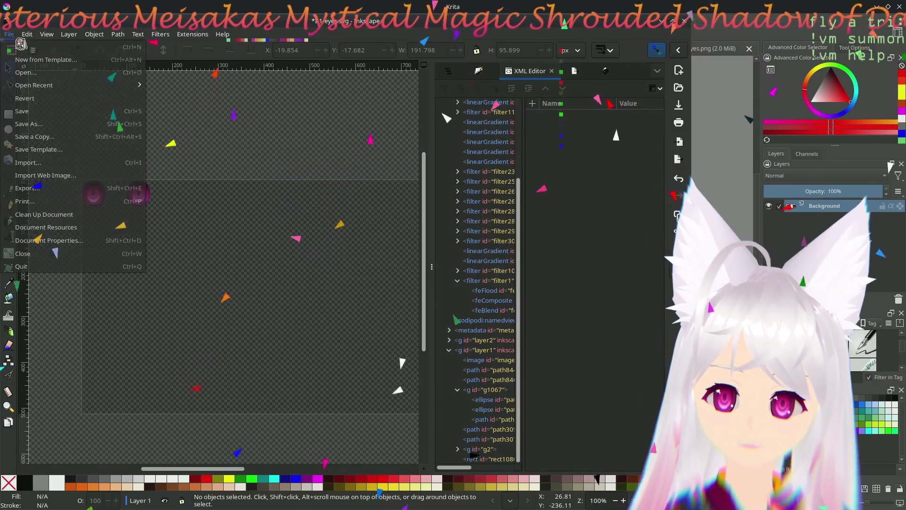
click(78, 240)
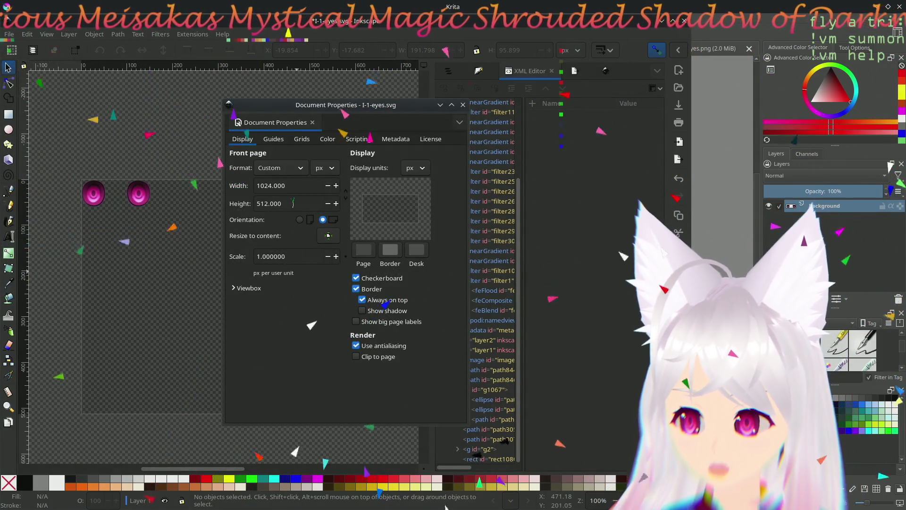
Step: Resize the page to content, giving 191.798 × 95.899 px, and close the properties
click(328, 236)
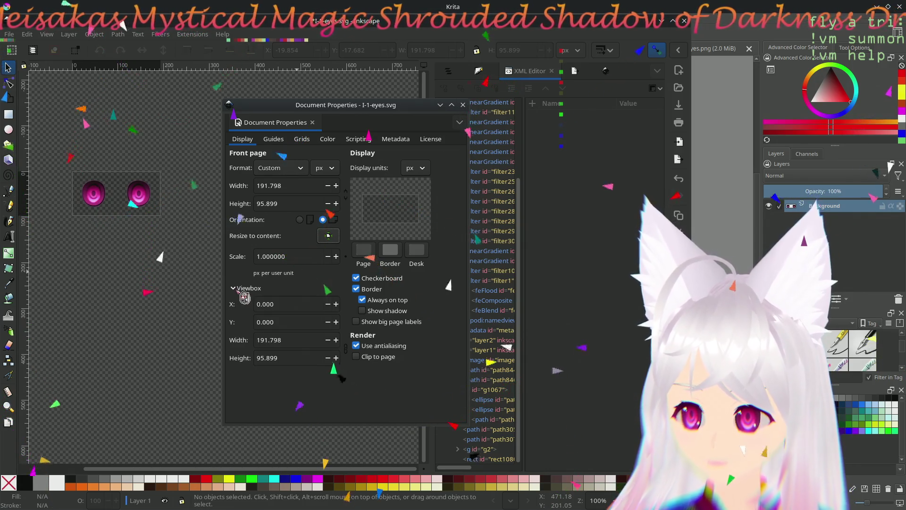
click(464, 105)
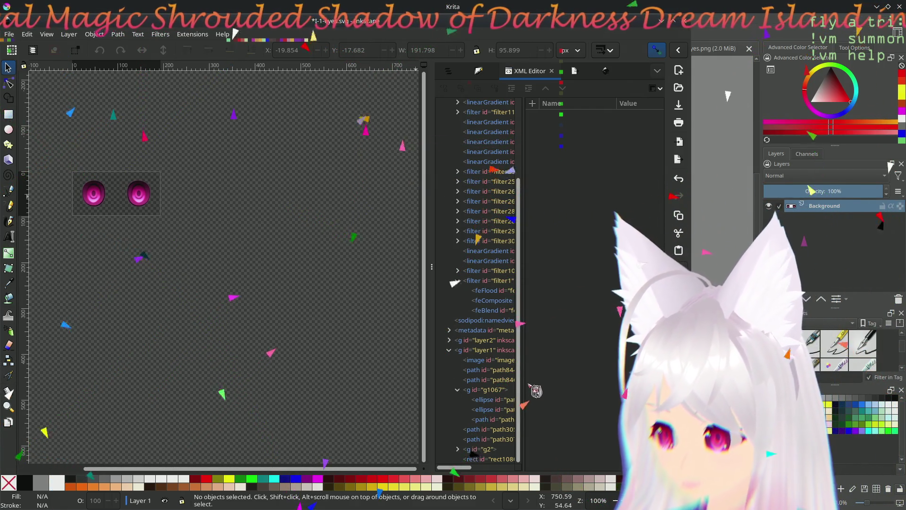
drag(432, 328, 349, 259)
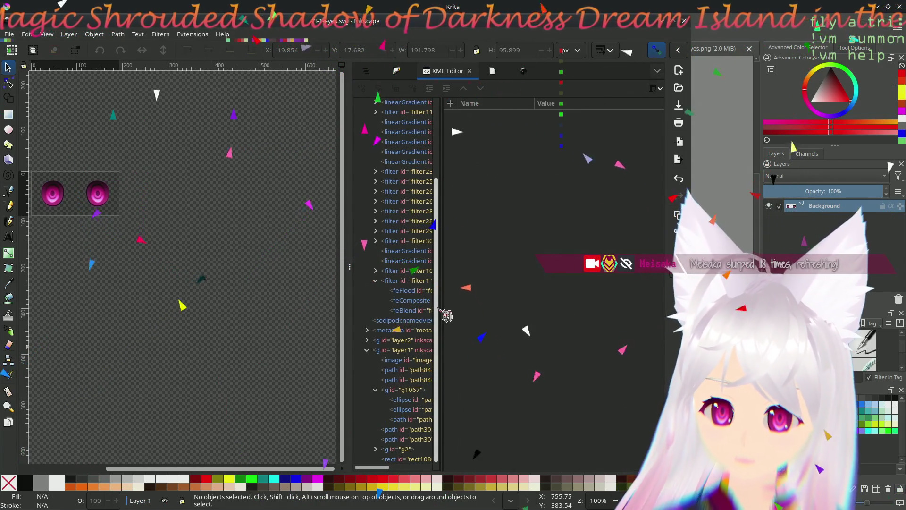
Step: Widen the node tree and browse the metadata nodes down to dc:format and the title
drag(445, 315, 530, 312)
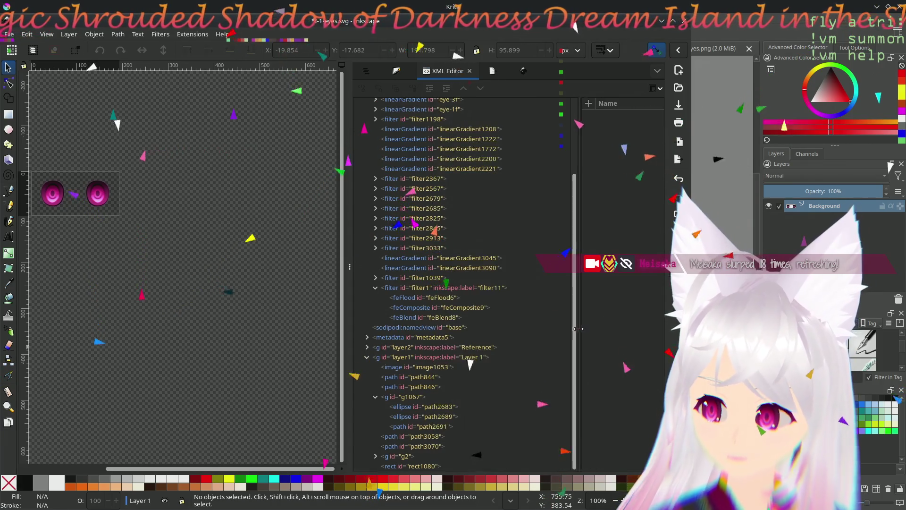
scroll(468, 307, up, 5)
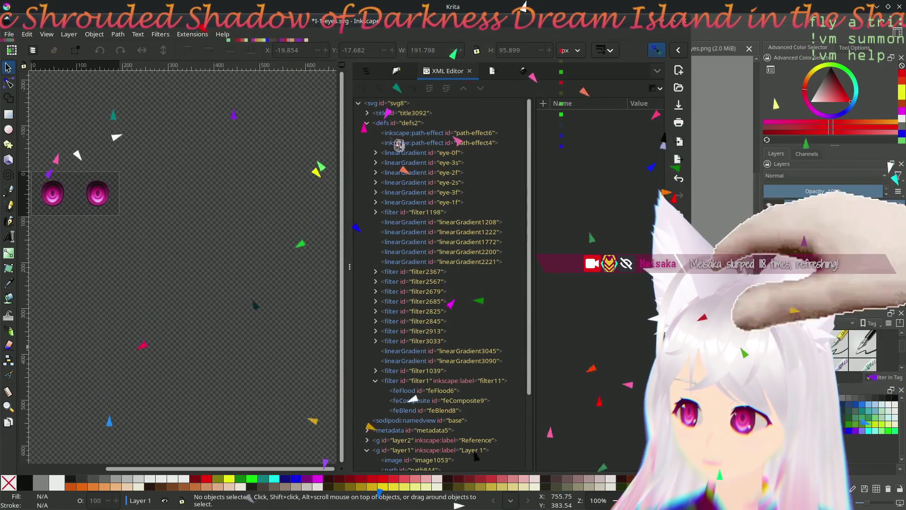
click(368, 122)
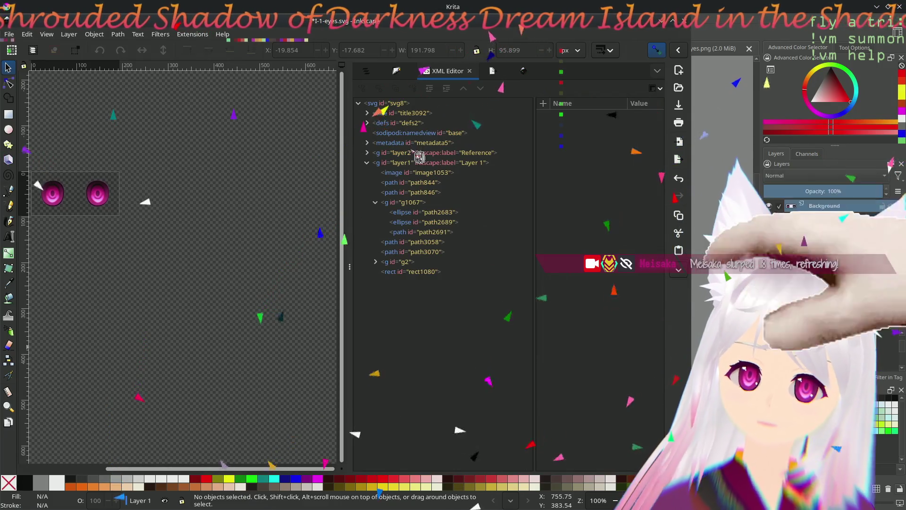
click(367, 143)
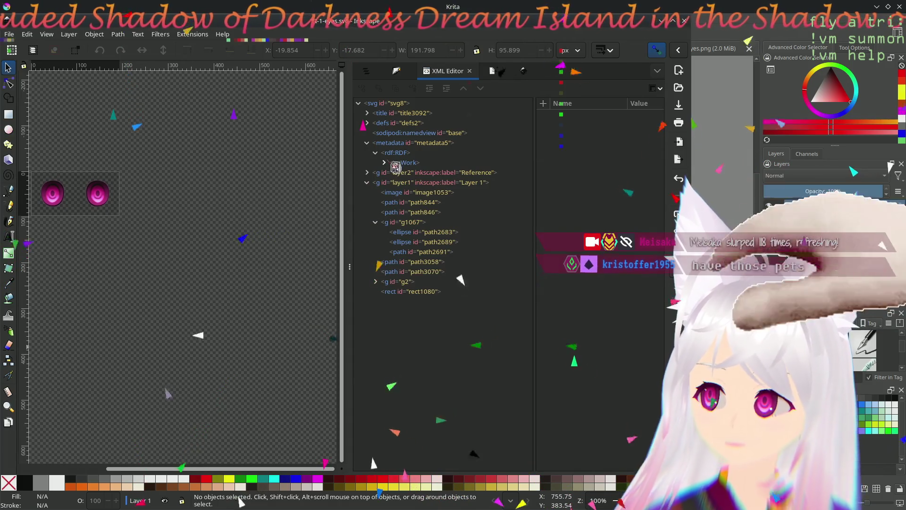
click(375, 153)
click(384, 162)
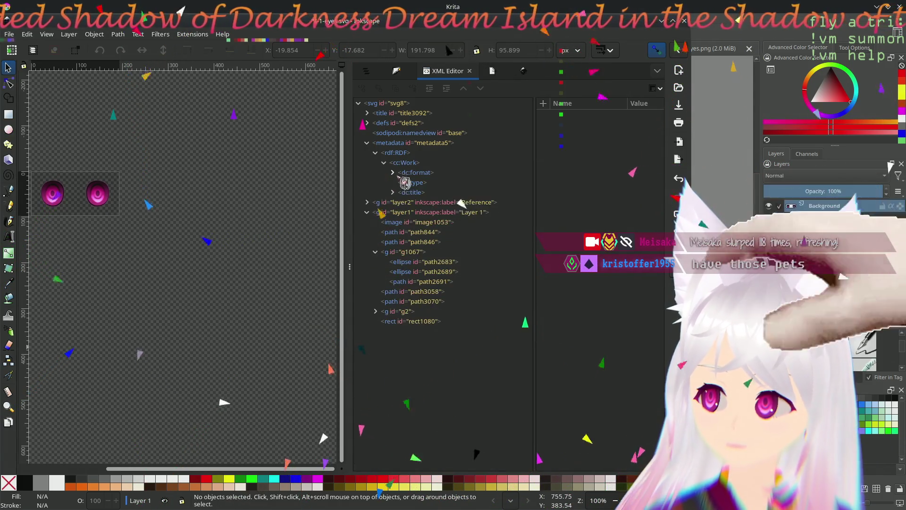
click(404, 174)
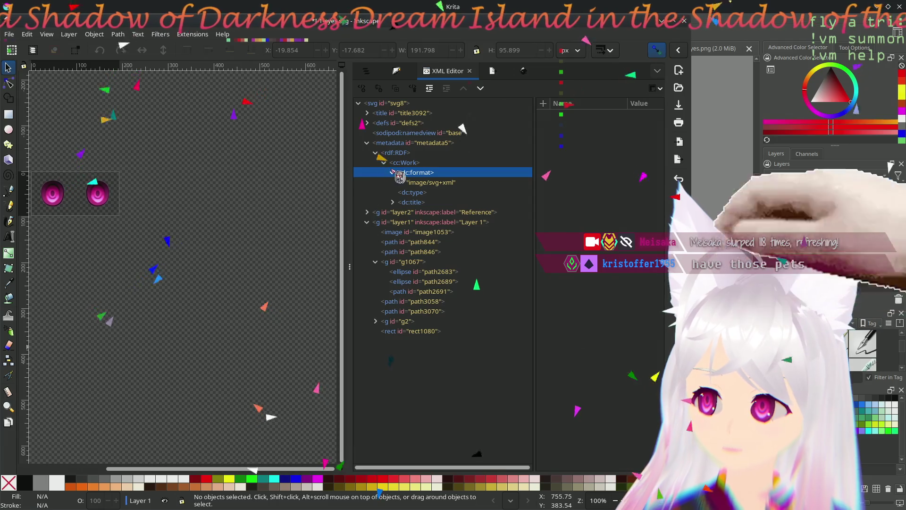
click(395, 173)
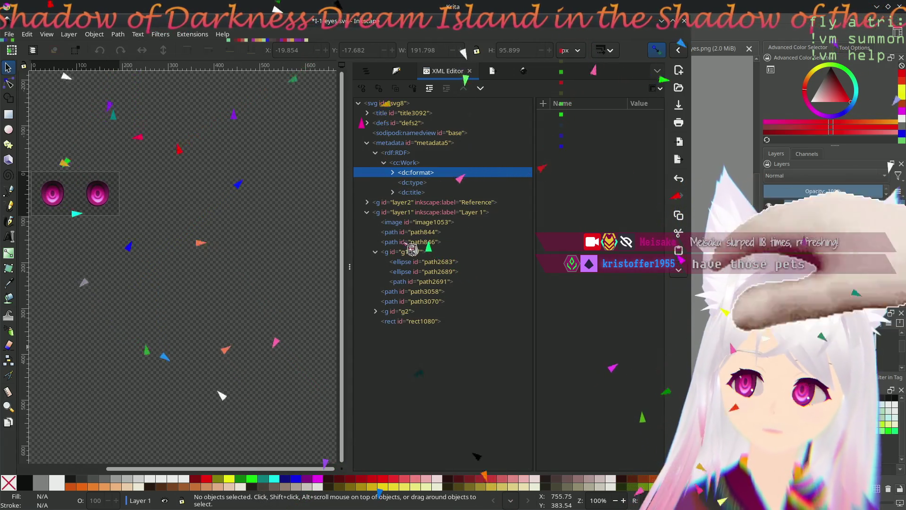
click(370, 114)
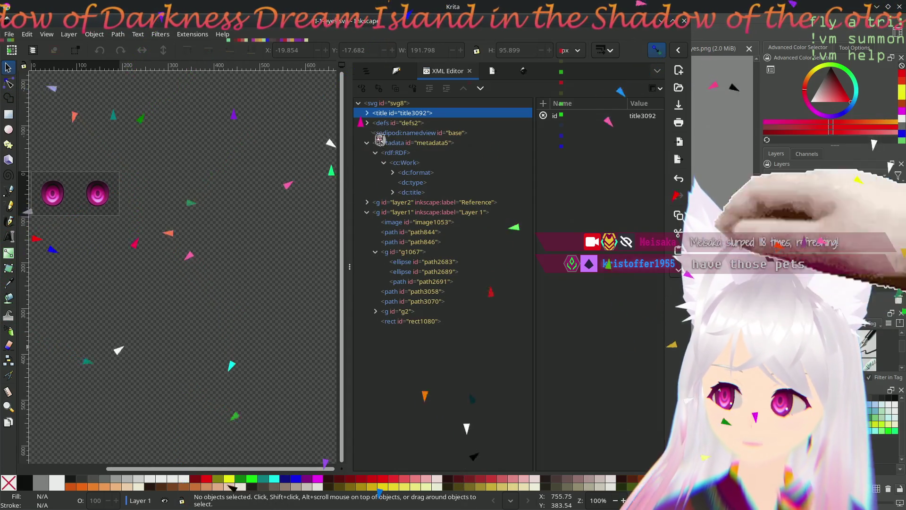
Step: Peek into defs2, inspect rect1080, then select image840 inside the Reference layer
click(368, 123)
click(367, 123)
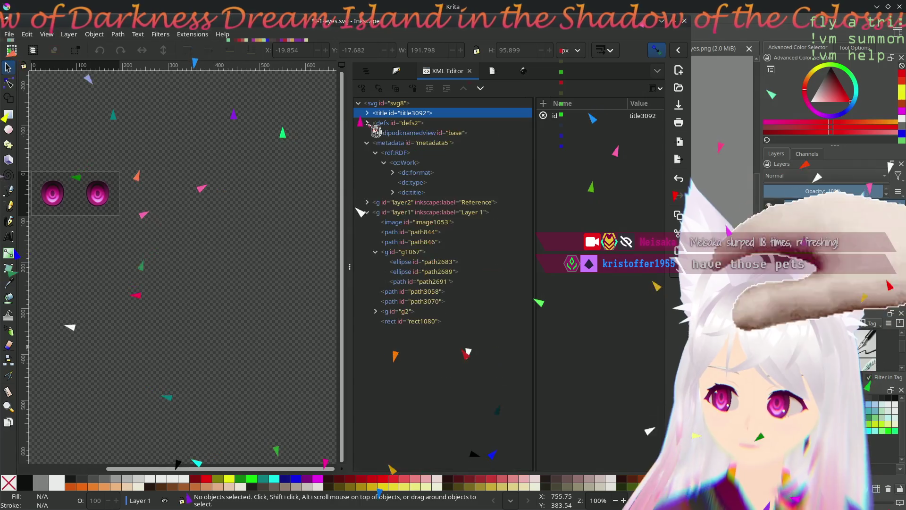
click(401, 323)
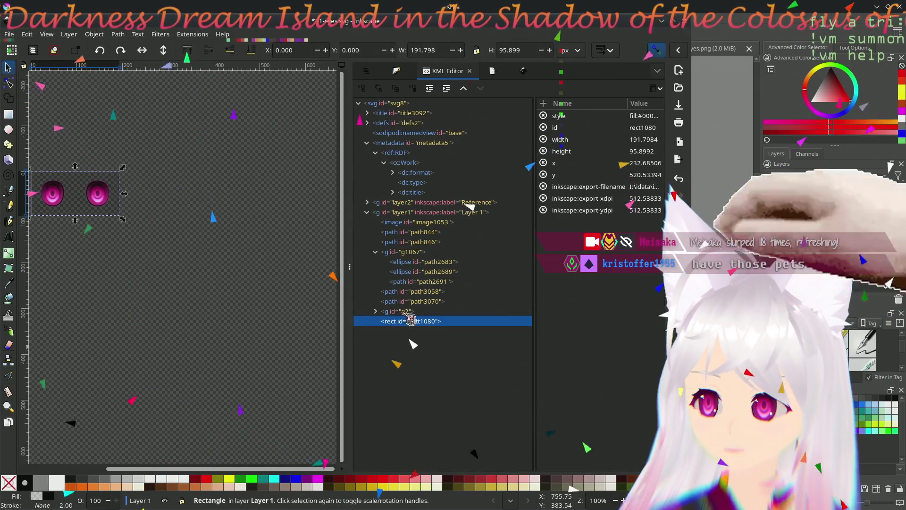
click(369, 203)
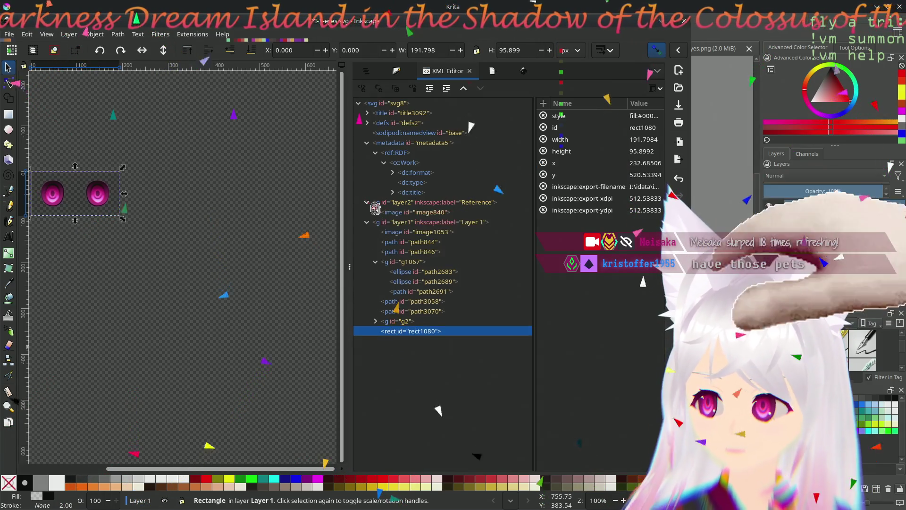
click(413, 214)
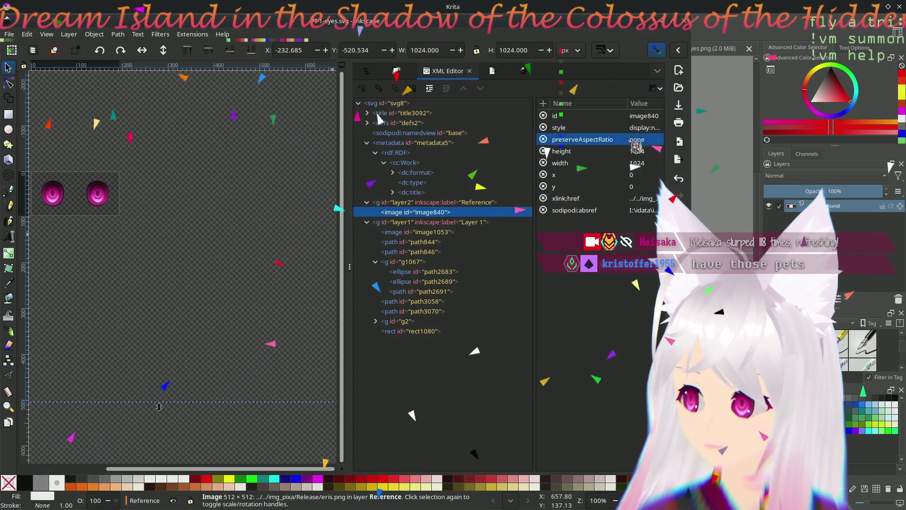
Step: Read the reference image's style value without changing it
click(604, 128)
click(641, 128)
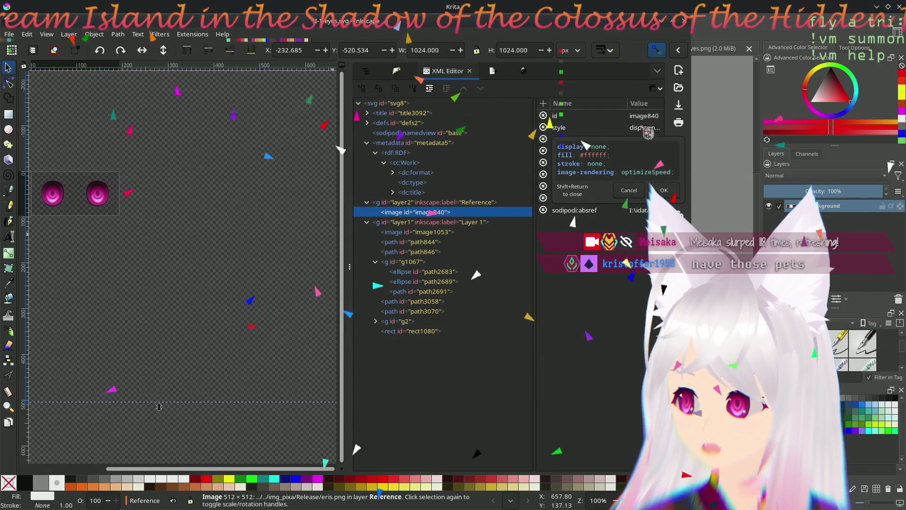
click(635, 205)
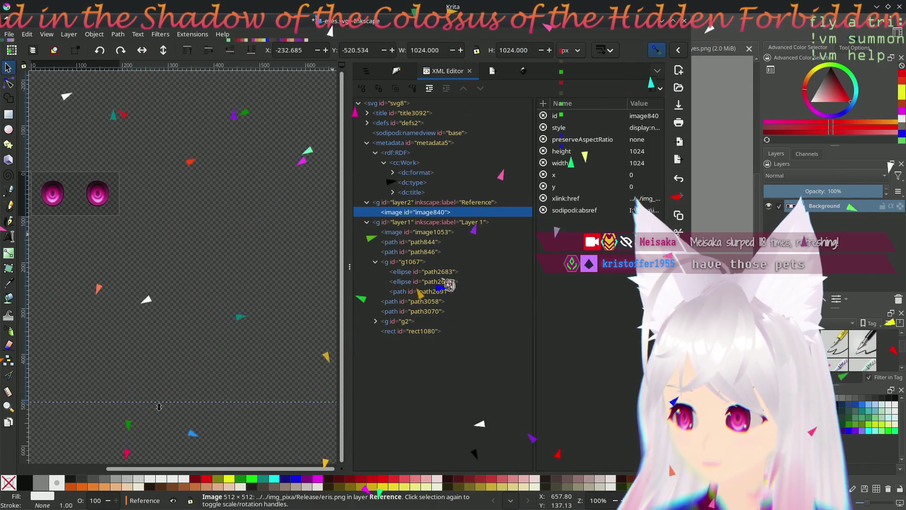
Step: Select the eye group g1067 and then the background rectangle rect1080
click(407, 261)
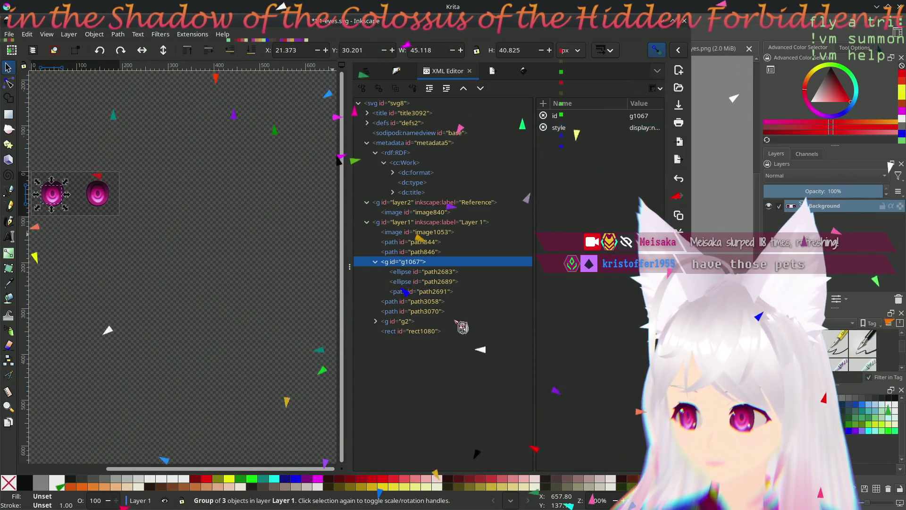
click(438, 331)
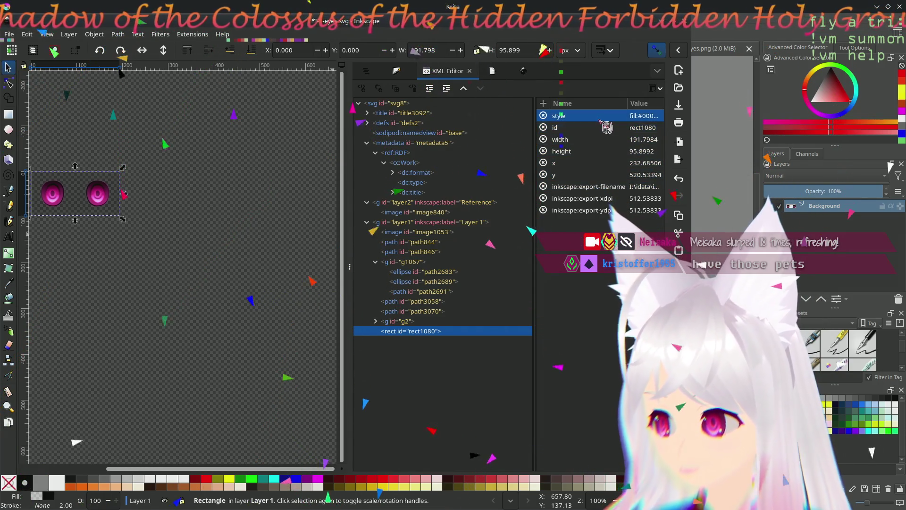
Step: Widen the window and XML attribute pane so rect1080's values read fully, checking its y attribute
key(Return)
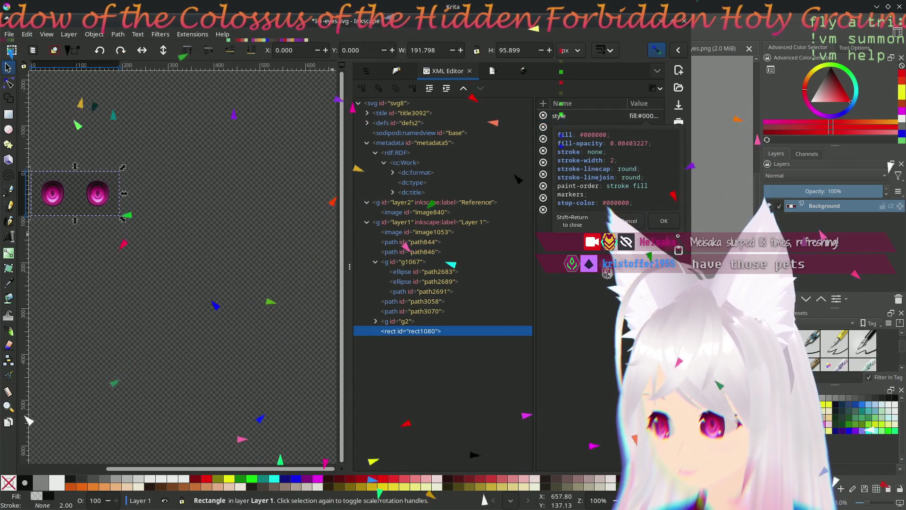
key(Escape)
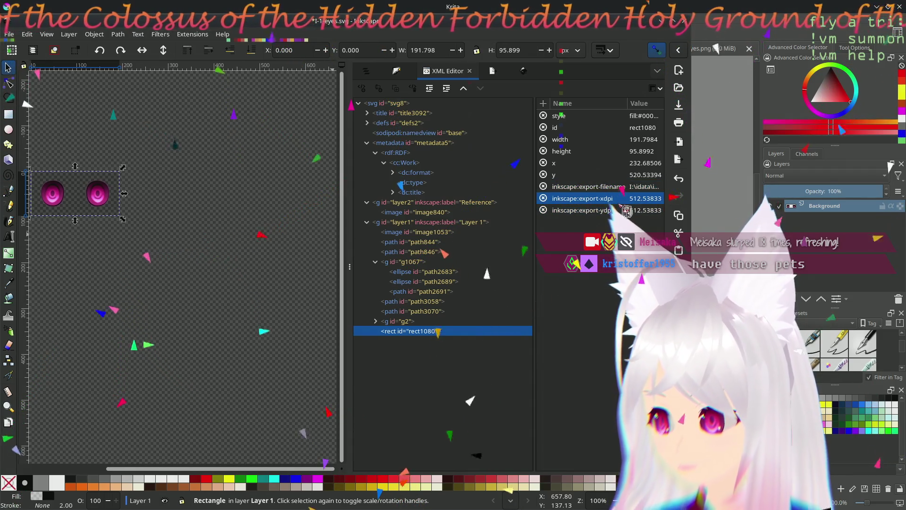
click(625, 209)
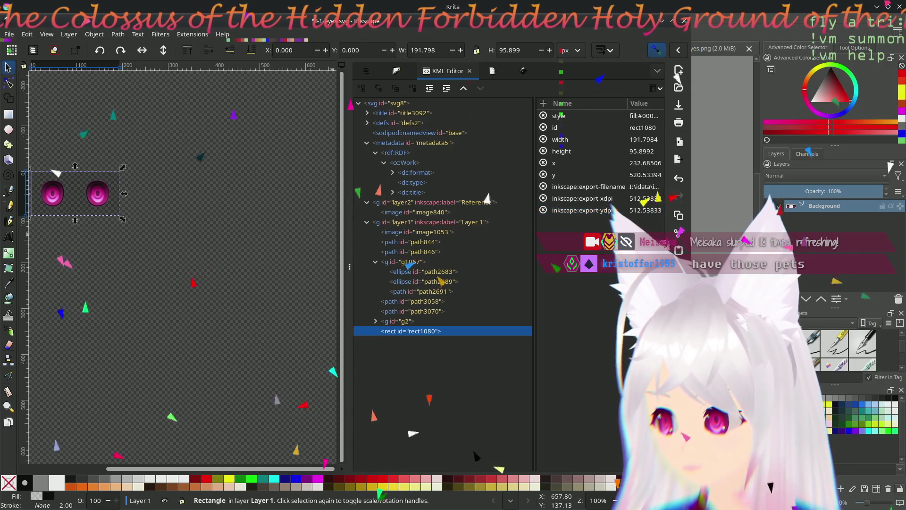
drag(691, 213, 722, 213)
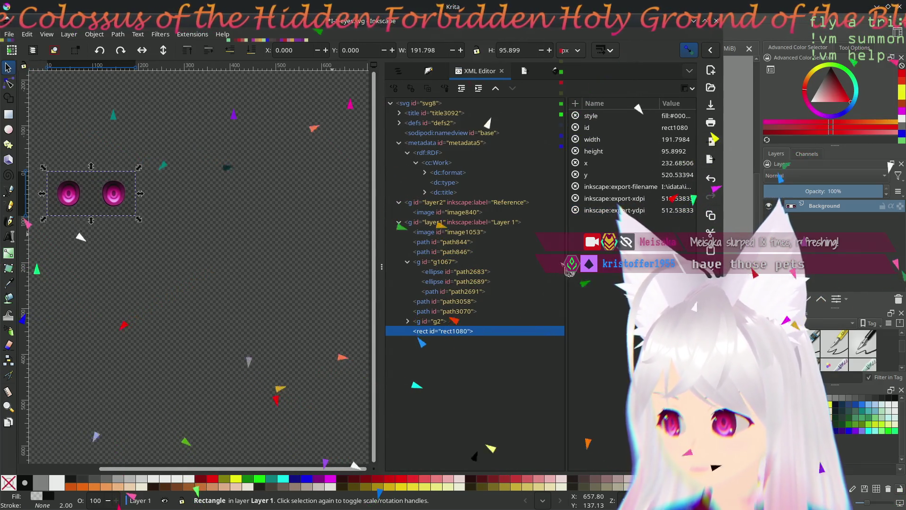
drag(567, 267, 543, 267)
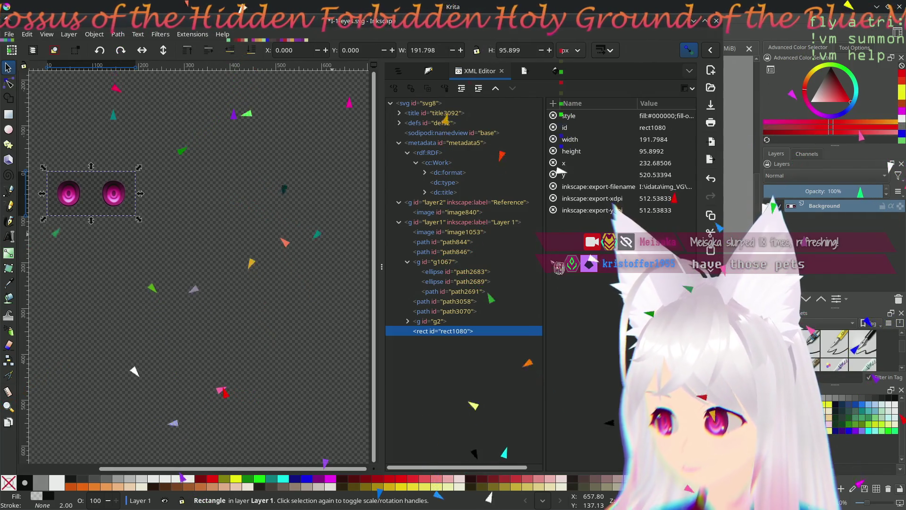
click(659, 175)
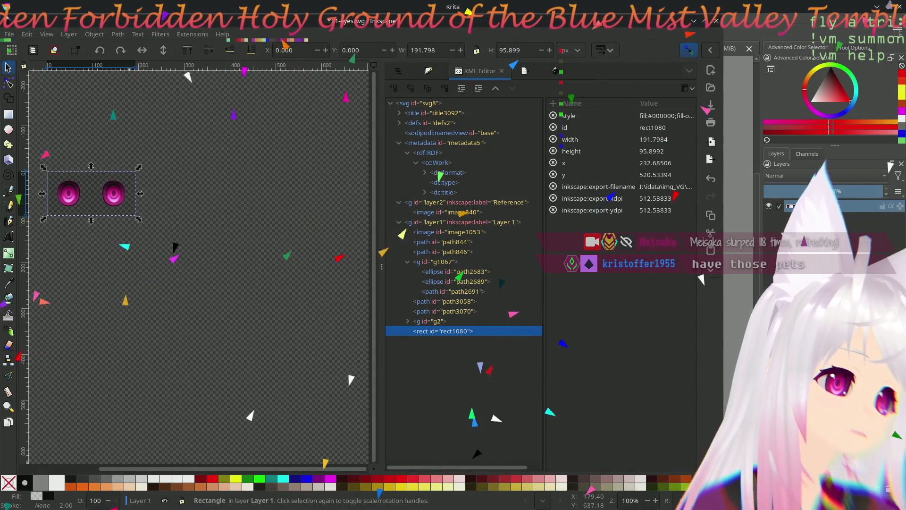
Step: Launch a terminal window over the drawing with Ctrl+Alt+T
key(ctrl+alt+t)
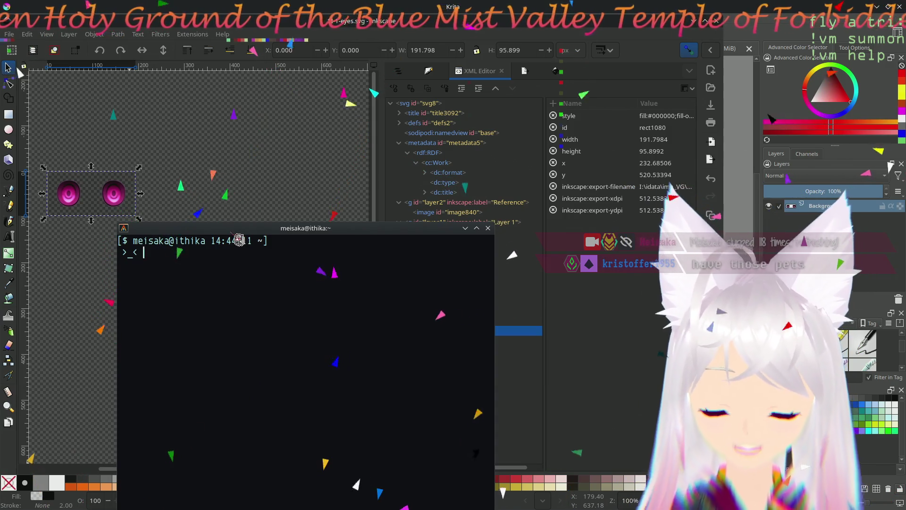
text(dc)
Step: In dc compute 191.7984 × 5 = 958.992 and 1024 ÷ 191.7984 = 5, then quit with Ctrl+D
key(Return)
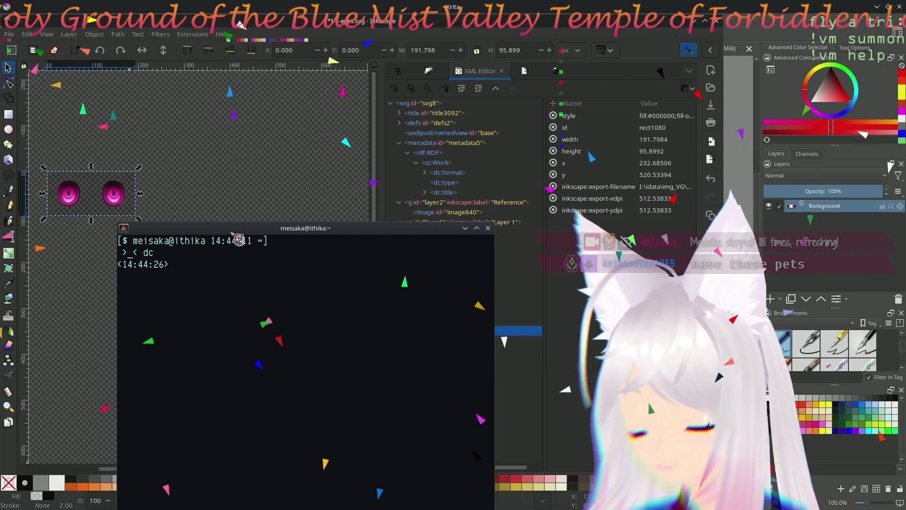
text(191.798)
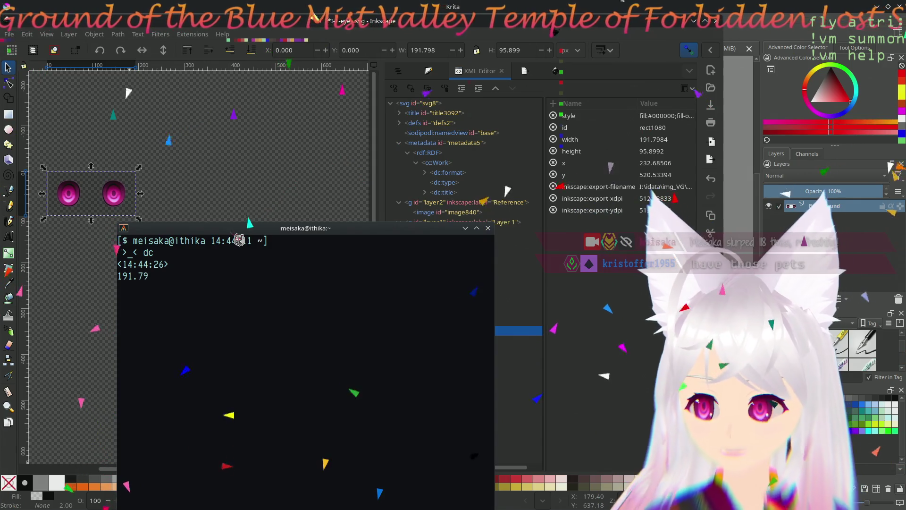
text(4)
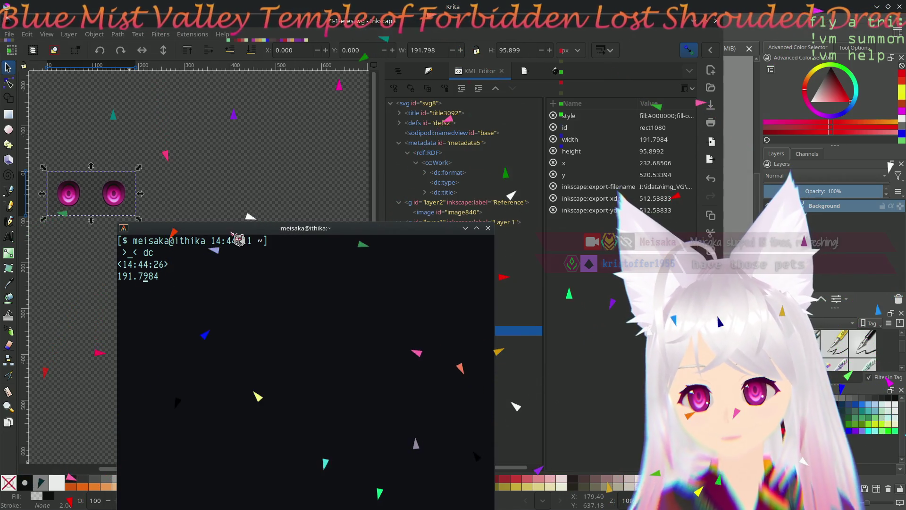
key(Home)
text(1)
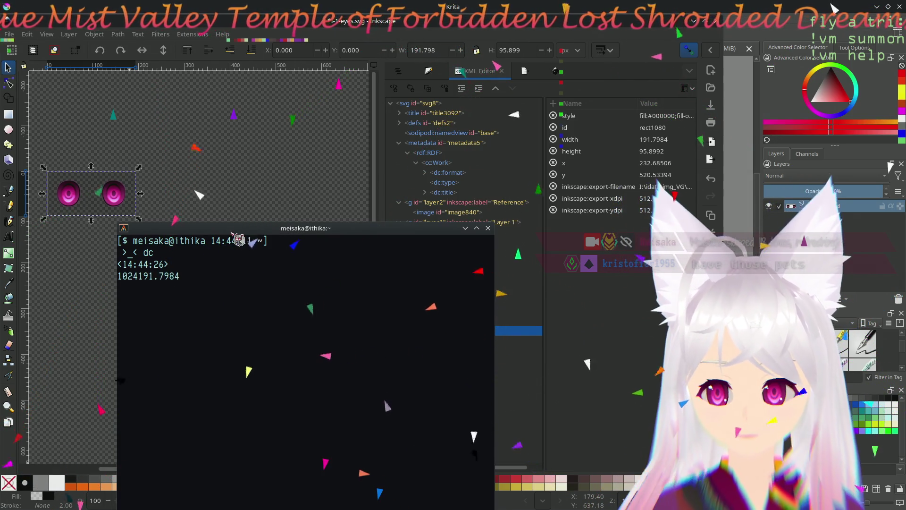
text(/)
key(Return)
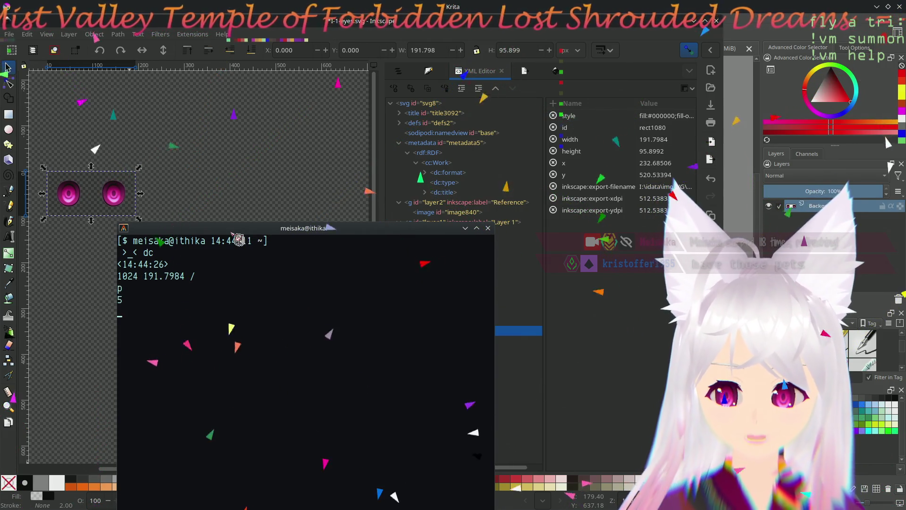
text(p)
key(Return)
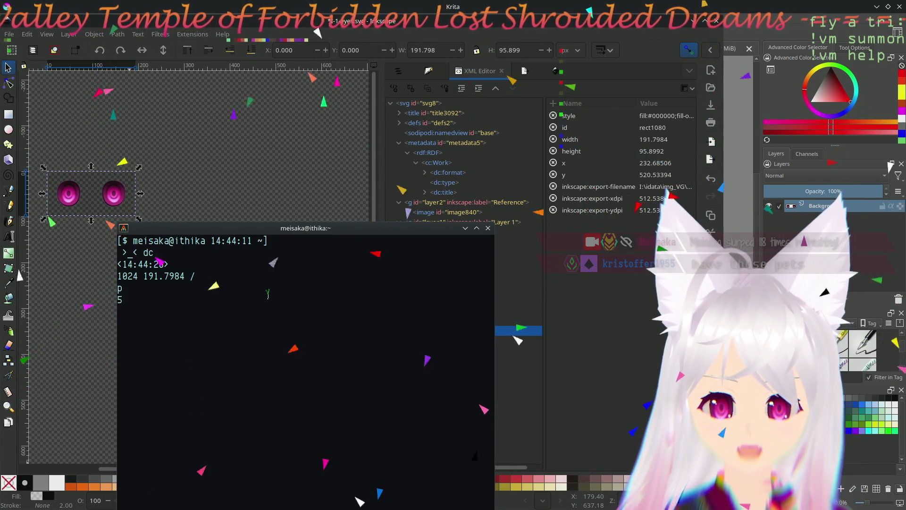
text(p)
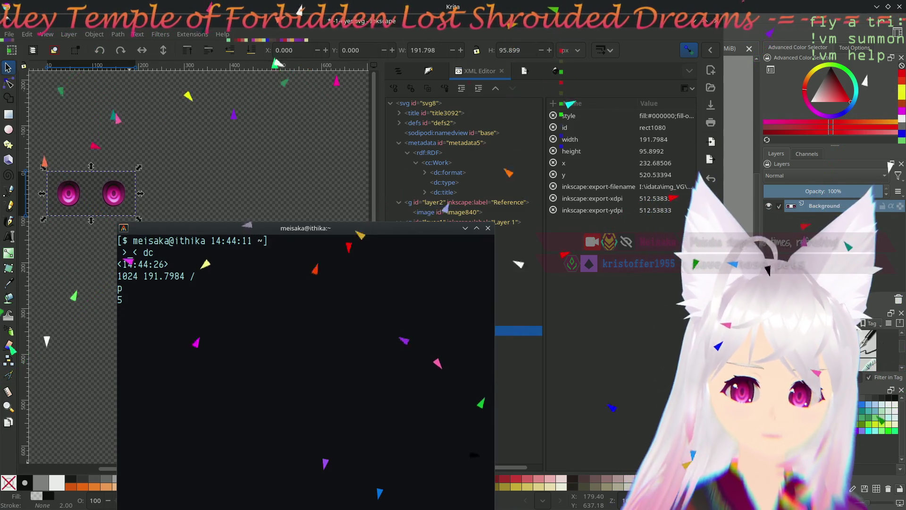
text(100)
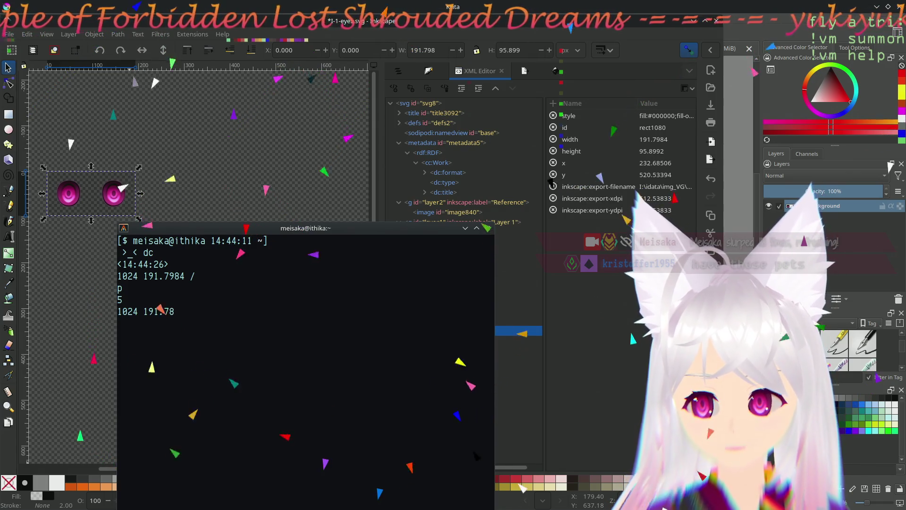
text(84)
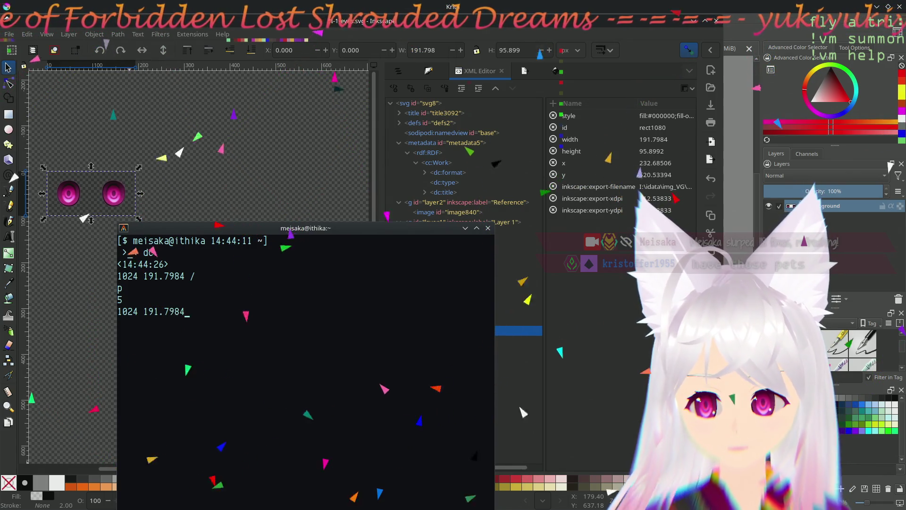
text( /f)
key(Return)
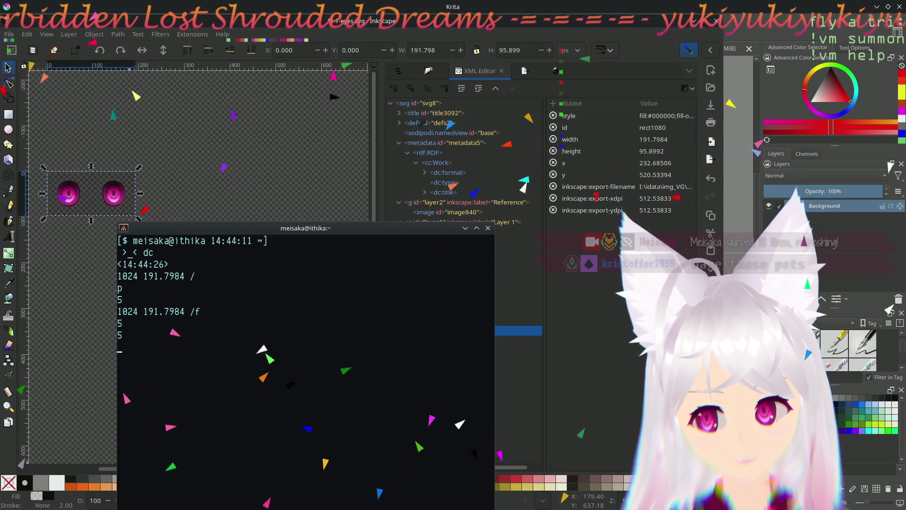
text(191.7984 5 *)
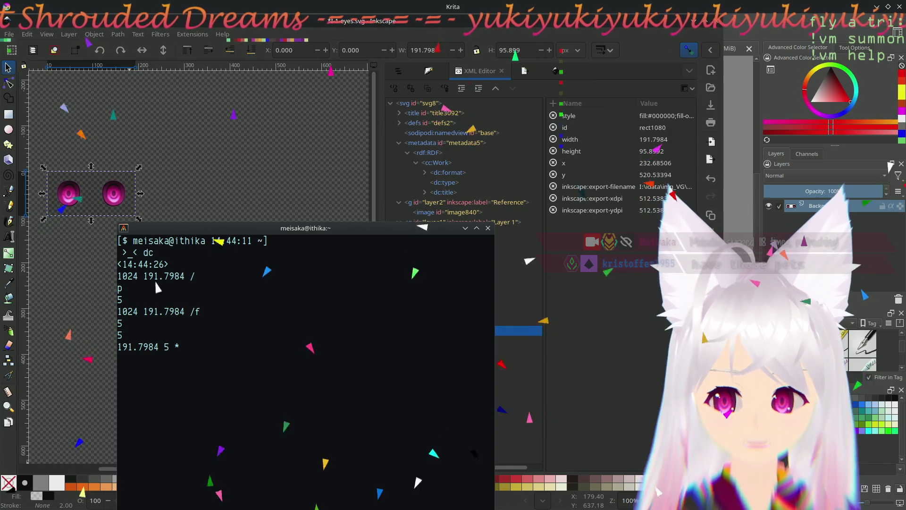
text([)
text(1024.0 191)
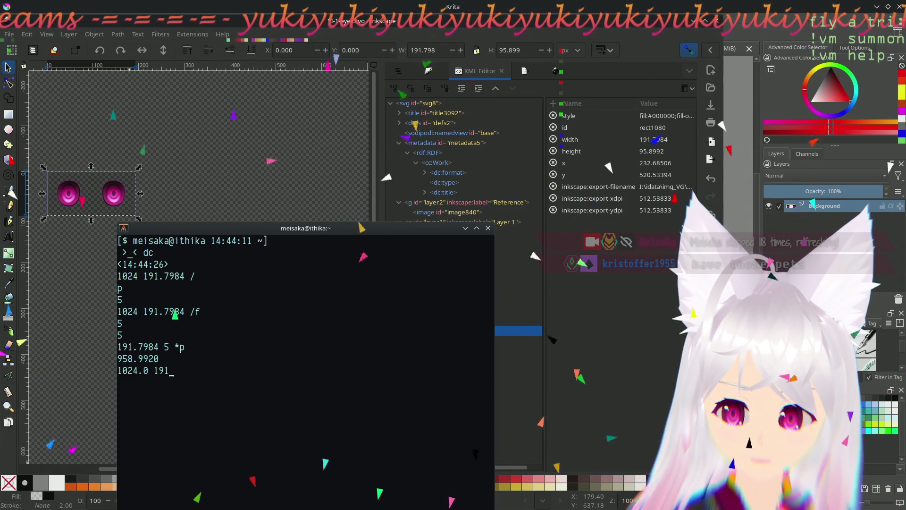
text(.79)
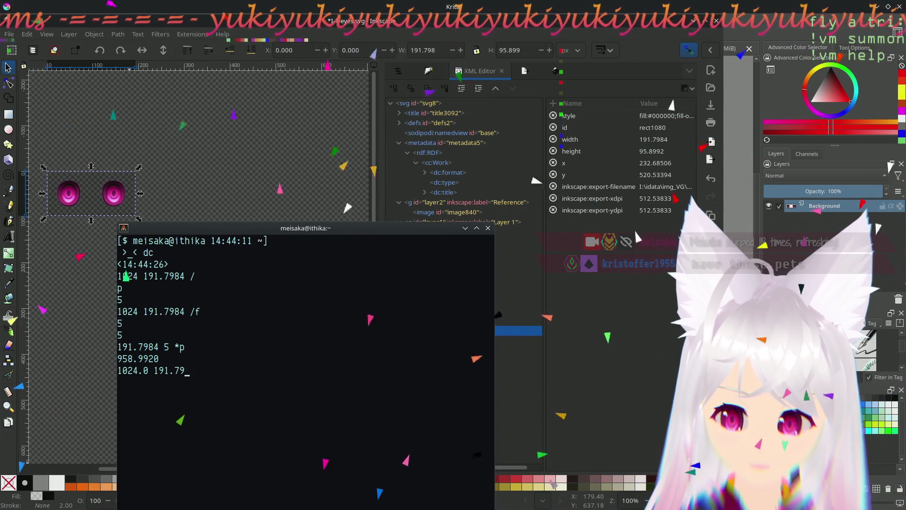
text(8)
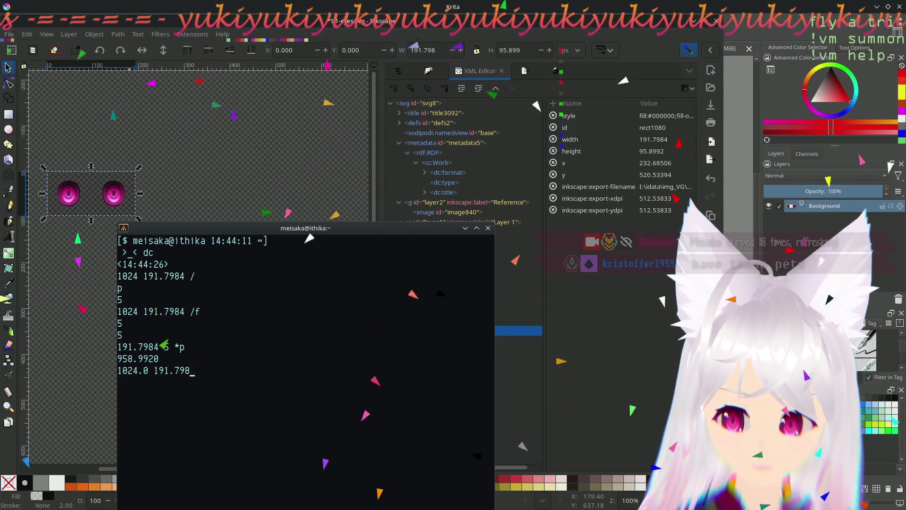
text(4 /p)
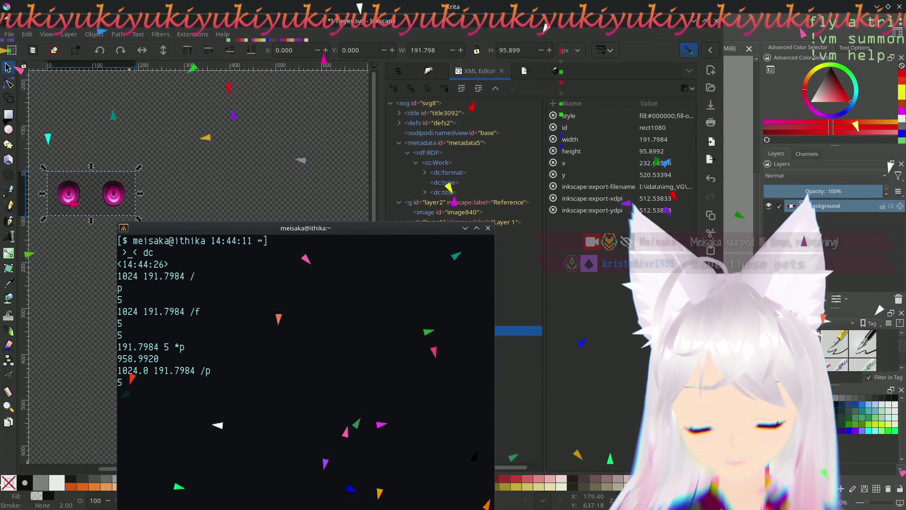
key(ctrl+d)
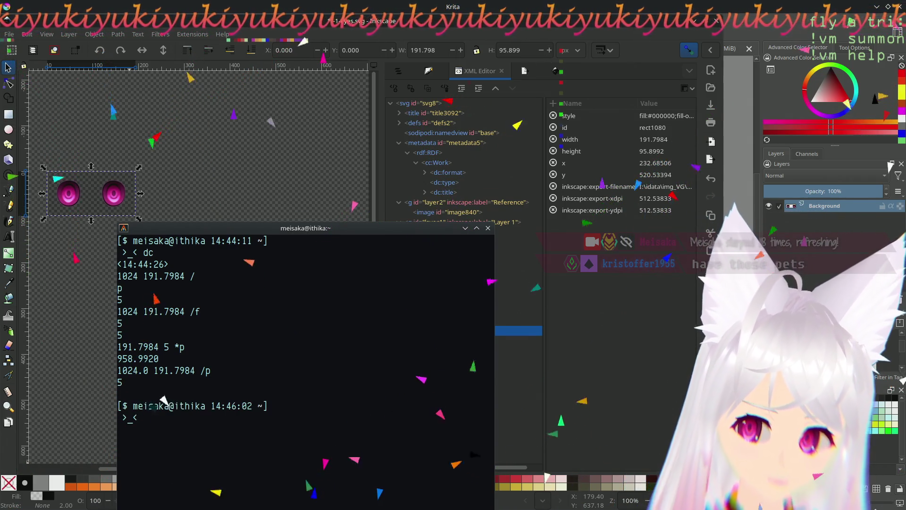
text(man dc)
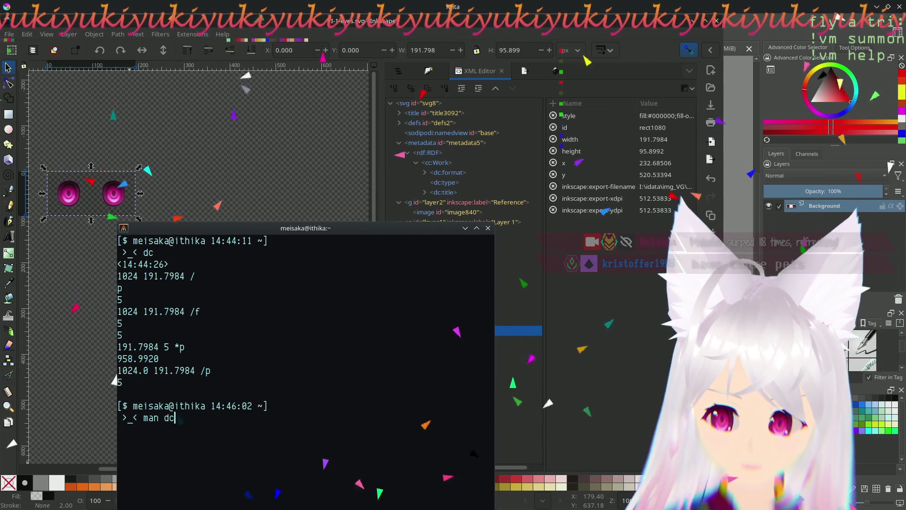
key(Return)
scroll(306, 368, down, 4)
scroll(305, 368, down, 4)
scroll(306, 368, down, 5)
scroll(305, 369, down, 5)
scroll(306, 369, down, 4)
scroll(305, 369, down, 3)
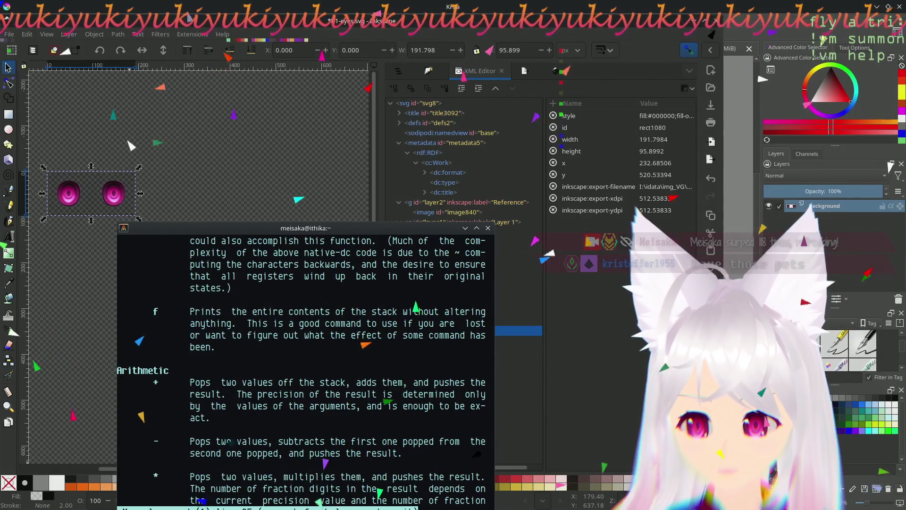
scroll(305, 369, down, 4)
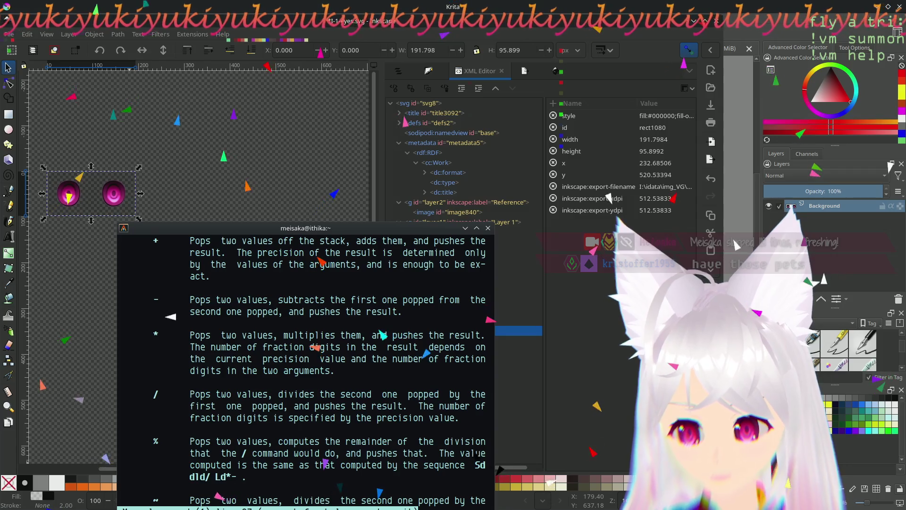
scroll(179, 338, down, 4)
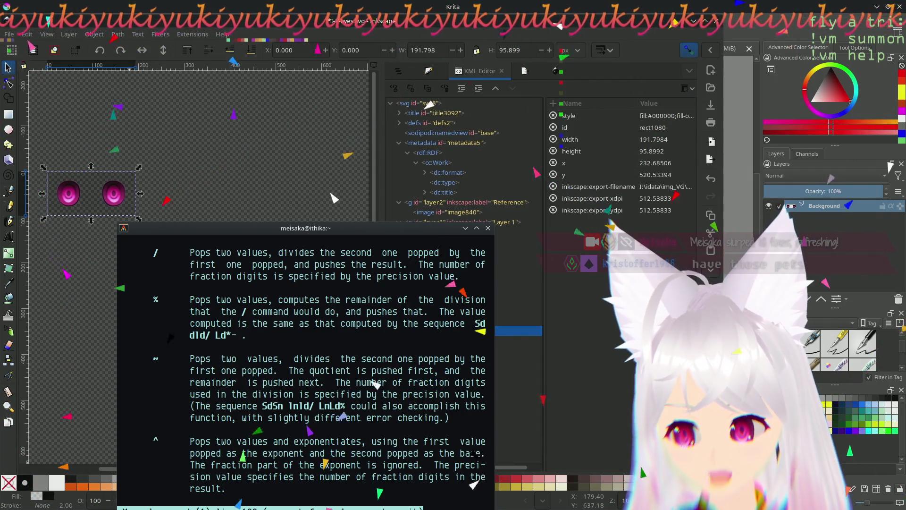
scroll(357, 400, down, 4)
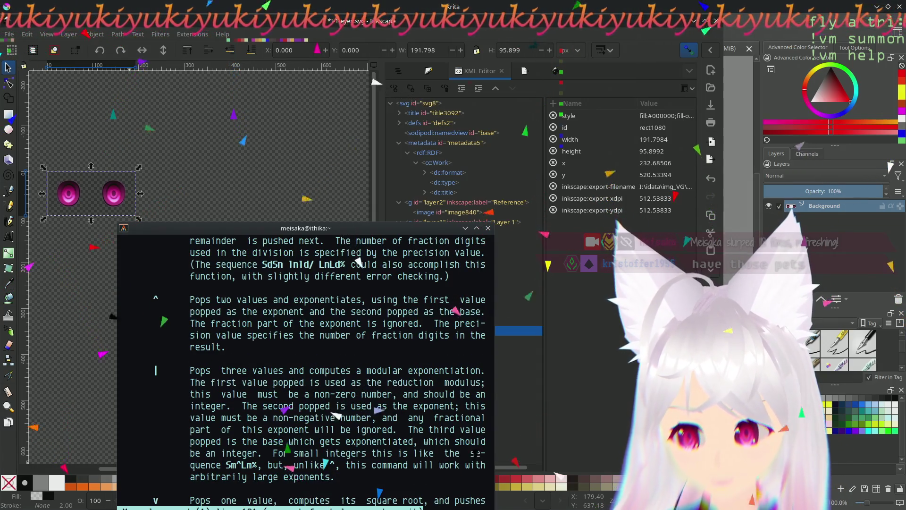
scroll(305, 368, down, 4)
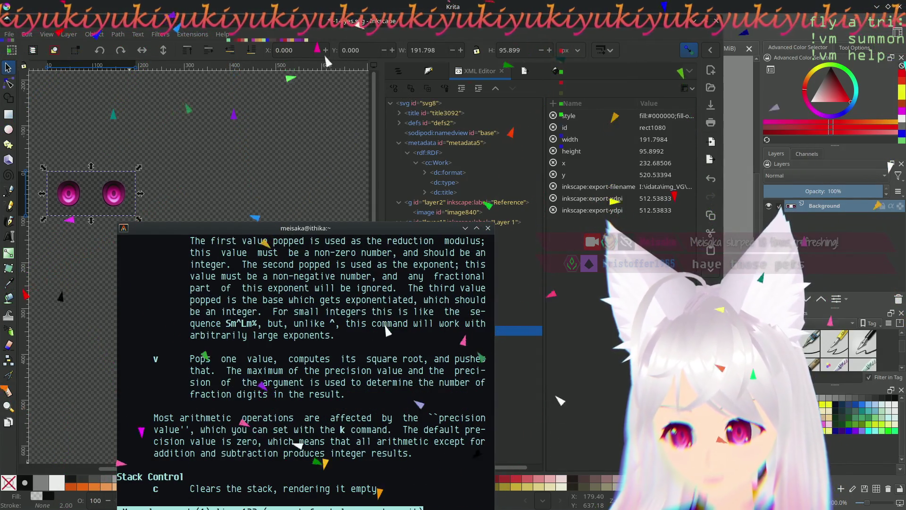
scroll(398, 364, down, 4)
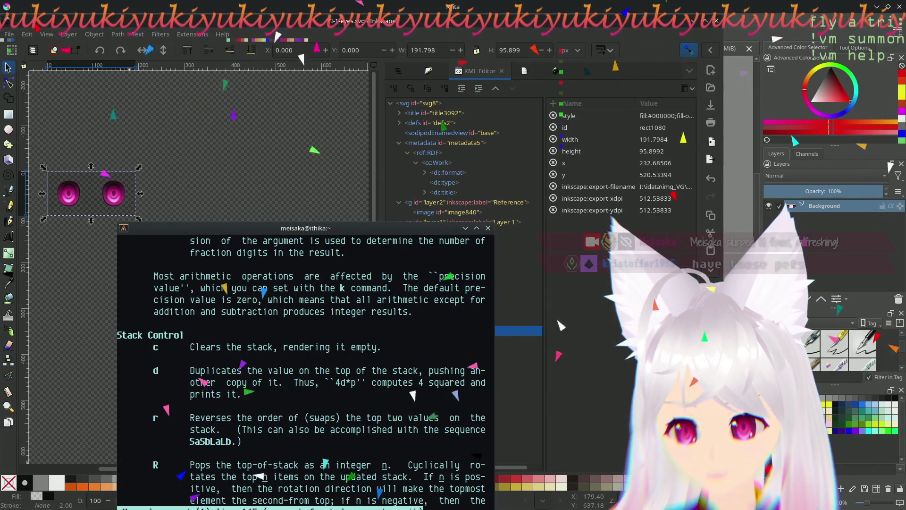
scroll(413, 395, down, 5)
scroll(422, 414, down, 5)
scroll(430, 439, down, 5)
scroll(440, 464, down, 5)
scroll(304, 368, down, 5)
scroll(304, 368, down, 5)
scroll(304, 368, down, 5)
scroll(305, 368, down, 5)
scroll(305, 368, down, 5)
scroll(304, 369, down, 5)
scroll(304, 368, down, 5)
scroll(305, 368, down, 5)
scroll(305, 368, up, 5)
scroll(305, 369, up, 5)
scroll(305, 369, up, 5)
scroll(304, 369, up, 5)
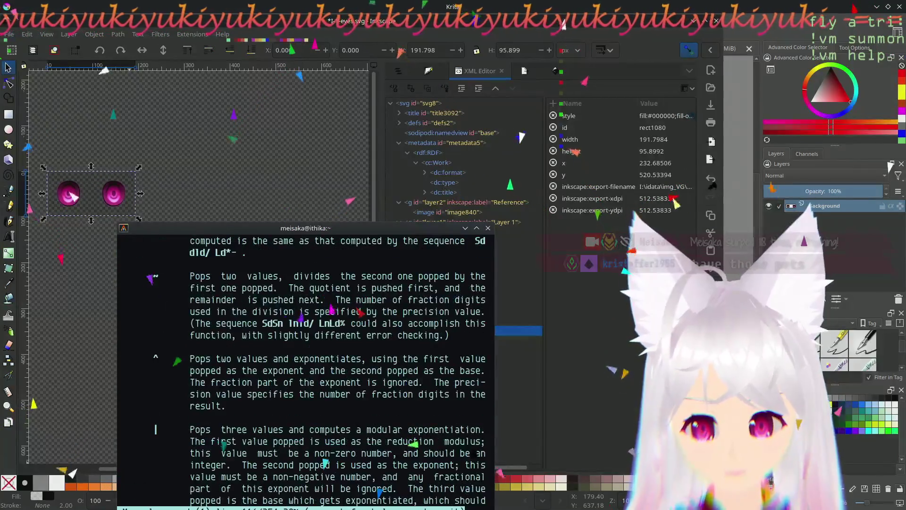
scroll(305, 368, up, 5)
scroll(305, 368, up, 5)
scroll(304, 368, up, 3)
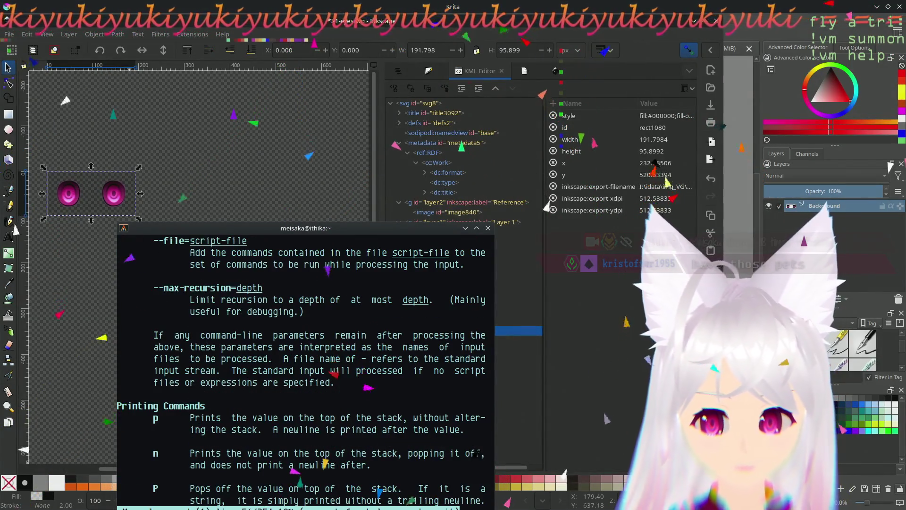
scroll(304, 368, down, 4)
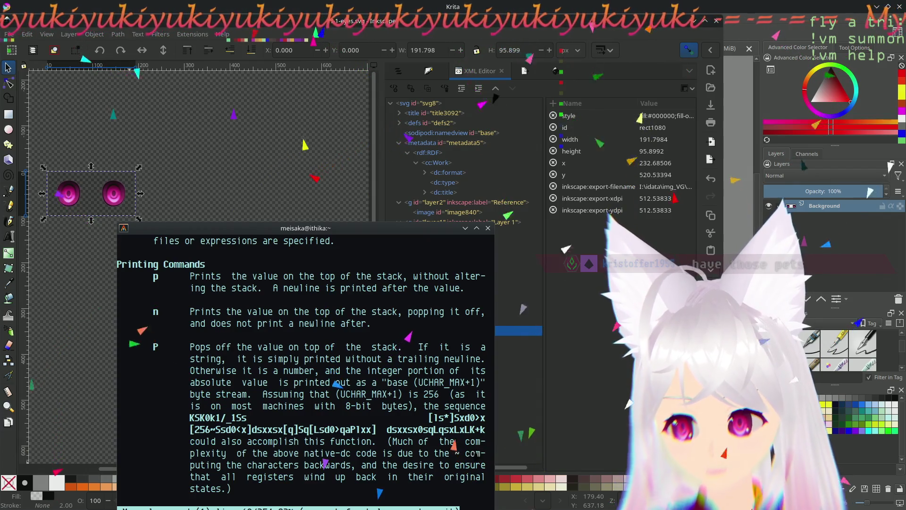
scroll(304, 369, down, 3)
scroll(305, 369, down, 3)
scroll(305, 368, down, 3)
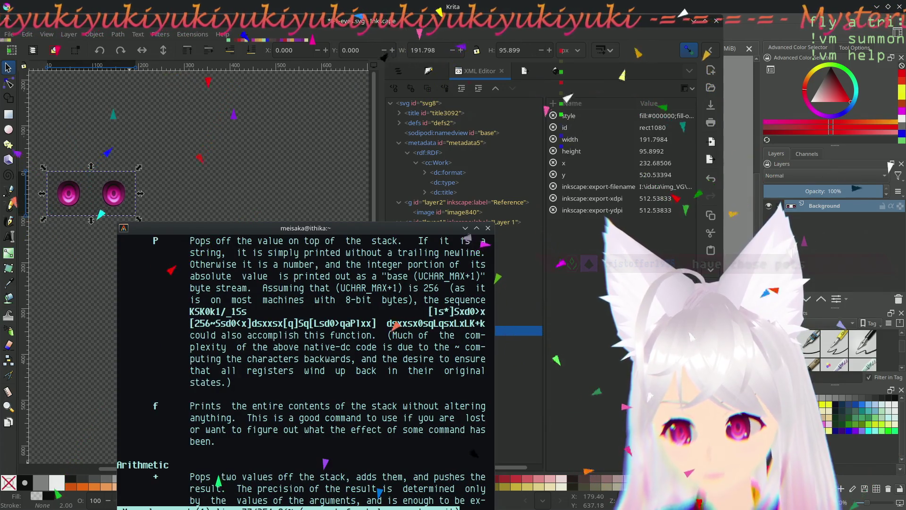
key(Up)
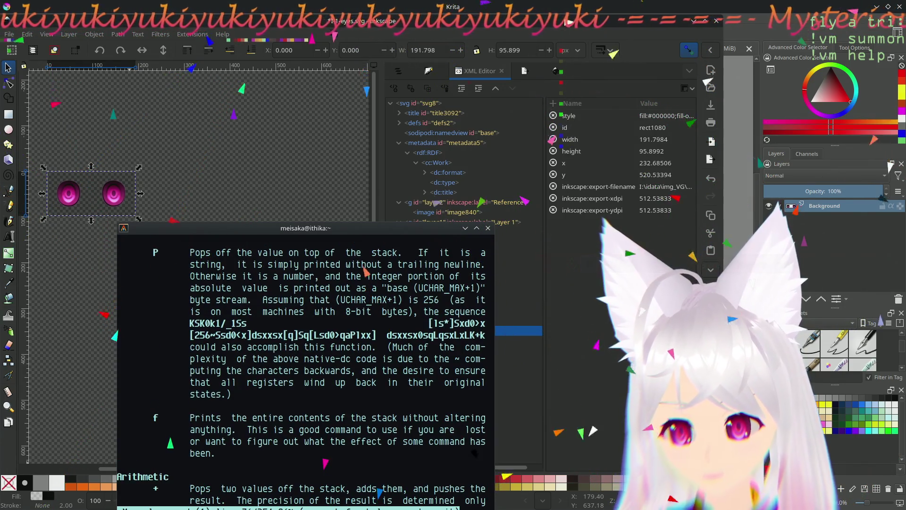
key(Up)
key(Up)
key(Up)
key(Up)
key(Up)
key(Up)
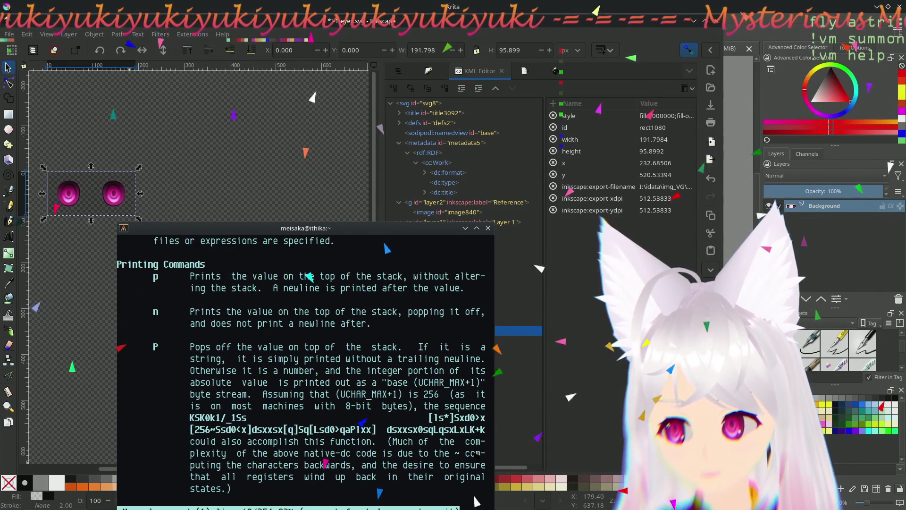
scroll(305, 368, down, 5)
scroll(304, 368, down, 3)
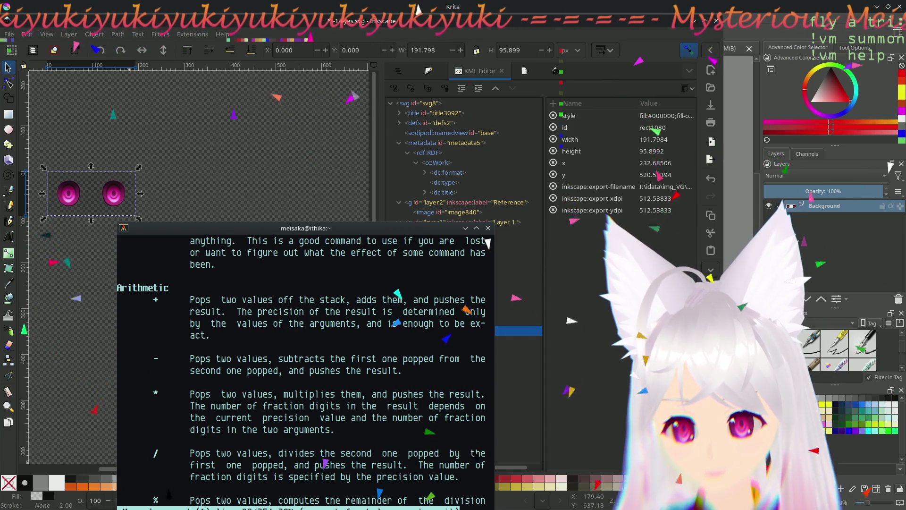
scroll(304, 368, down, 4)
scroll(305, 369, down, 8)
scroll(304, 368, down, 4)
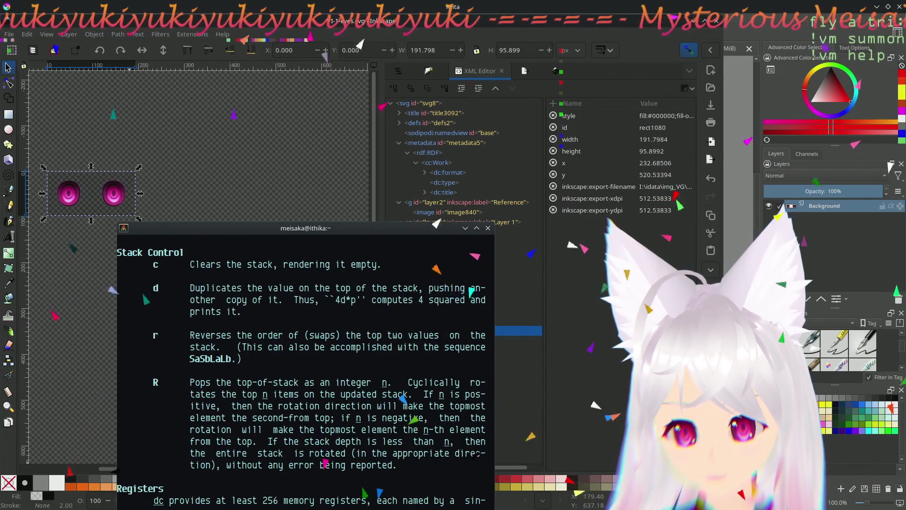
scroll(305, 369, down, 11)
scroll(305, 368, down, 4)
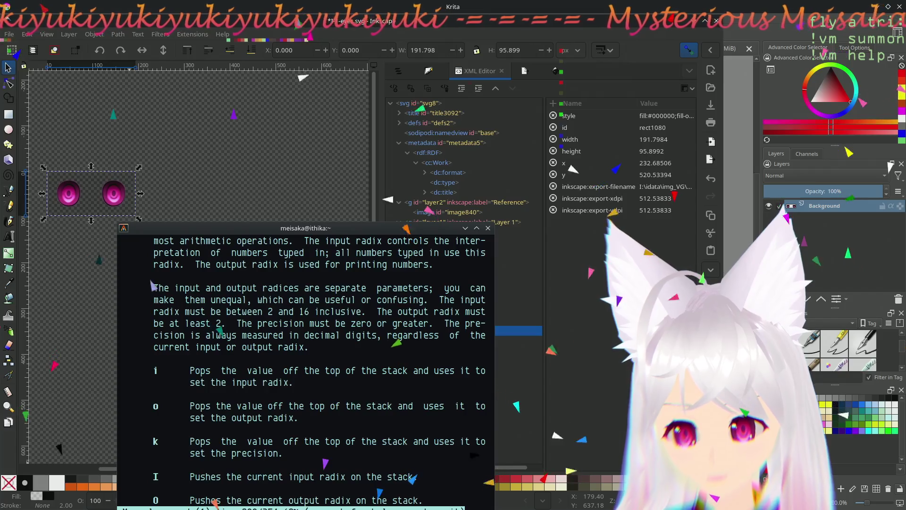
scroll(305, 369, down, 4)
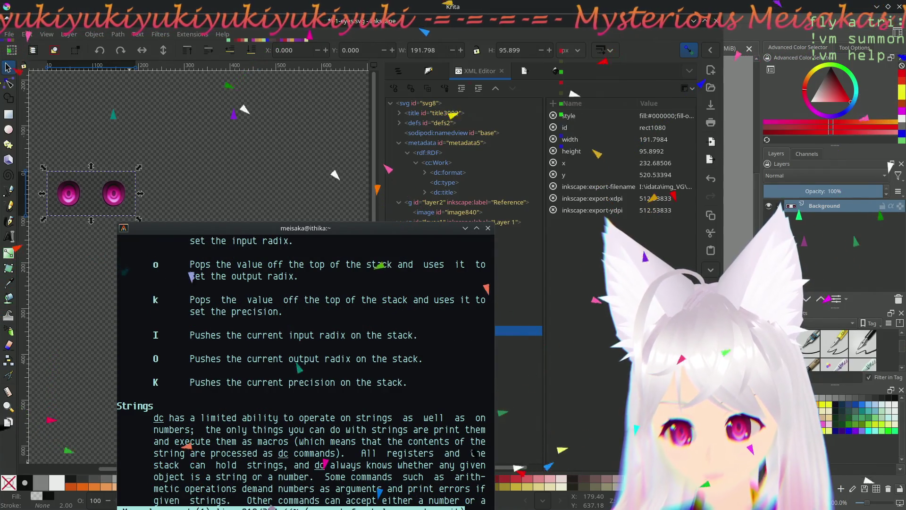
scroll(305, 368, up, 1)
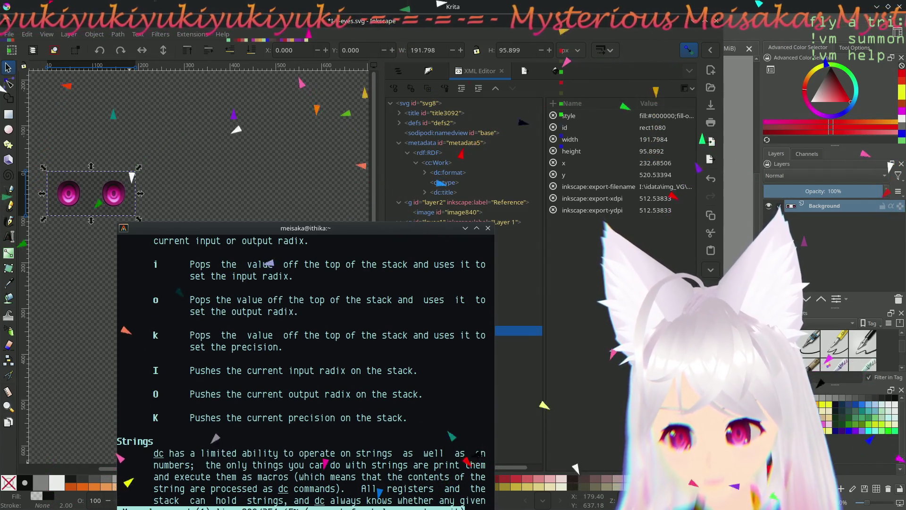
key(q)
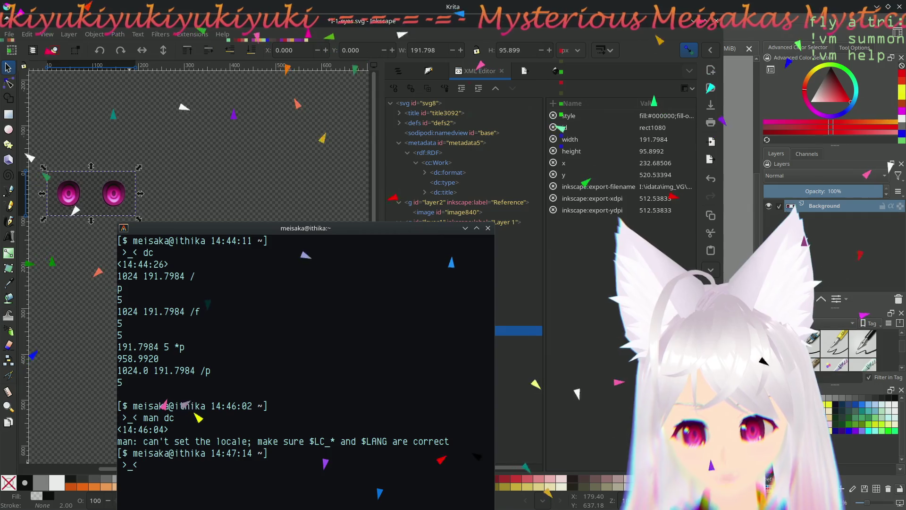
text(dc)
Step: In a fresh dc session with precision 5 k, get 1024 ÷ 191.7984 = 5.33893, then move the terminal aside
key(Return)
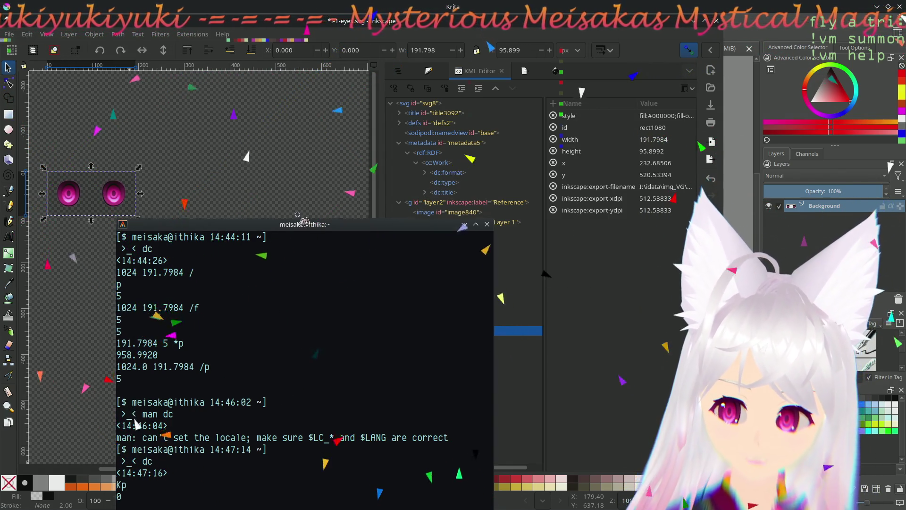
drag(305, 239, 298, 185)
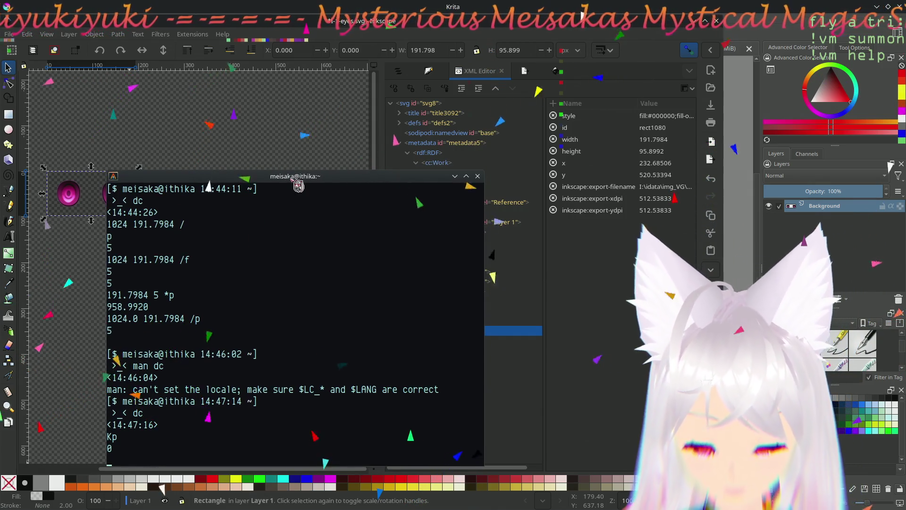
text(5)
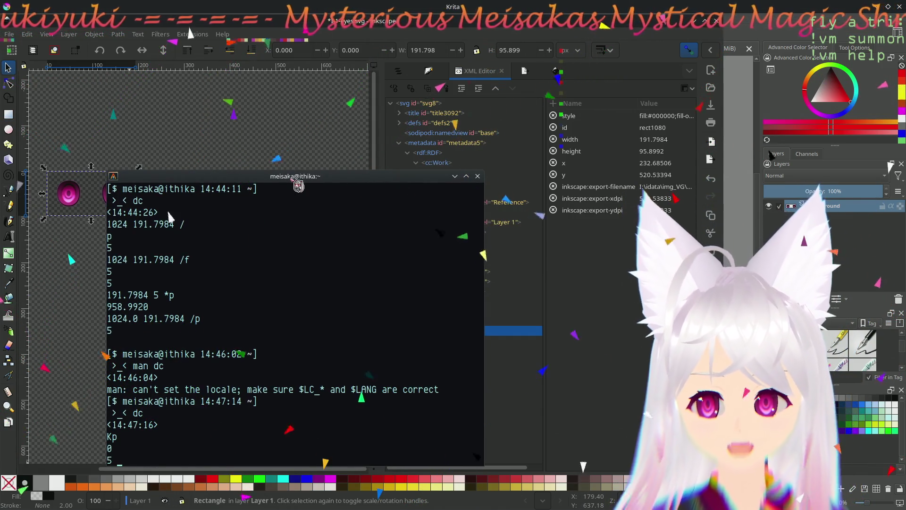
text(k)
key(Return)
text(1024)
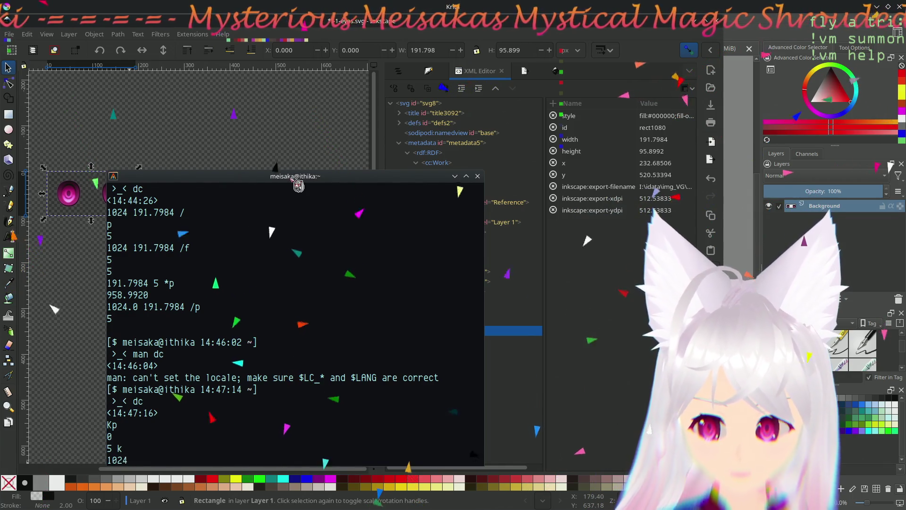
text( 191.)
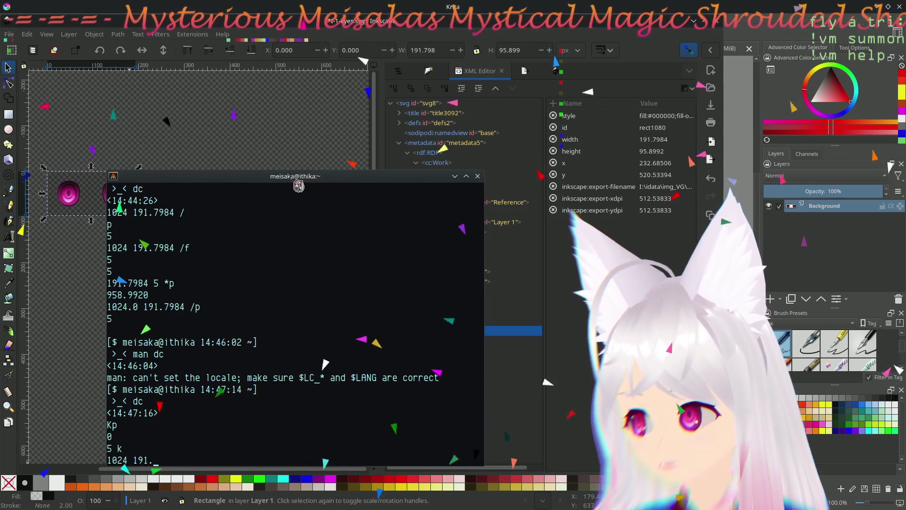
text(798)
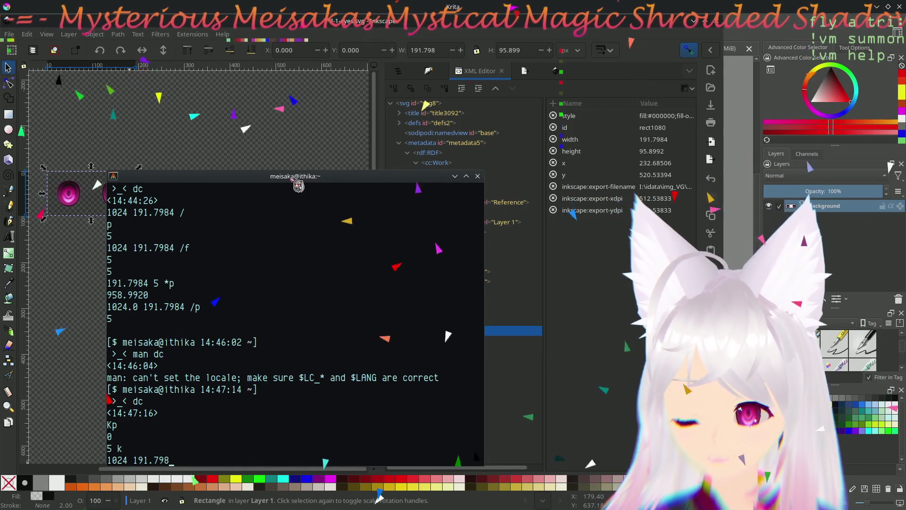
text(4 /p)
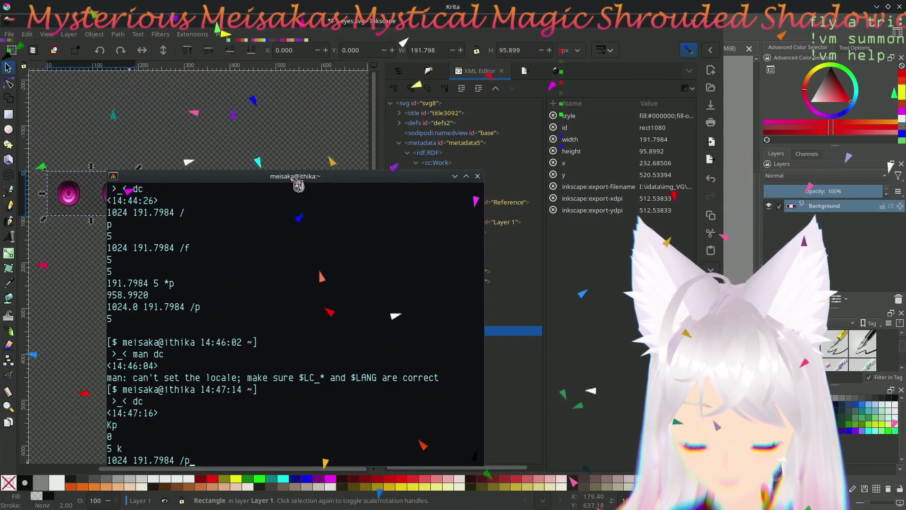
key(Return)
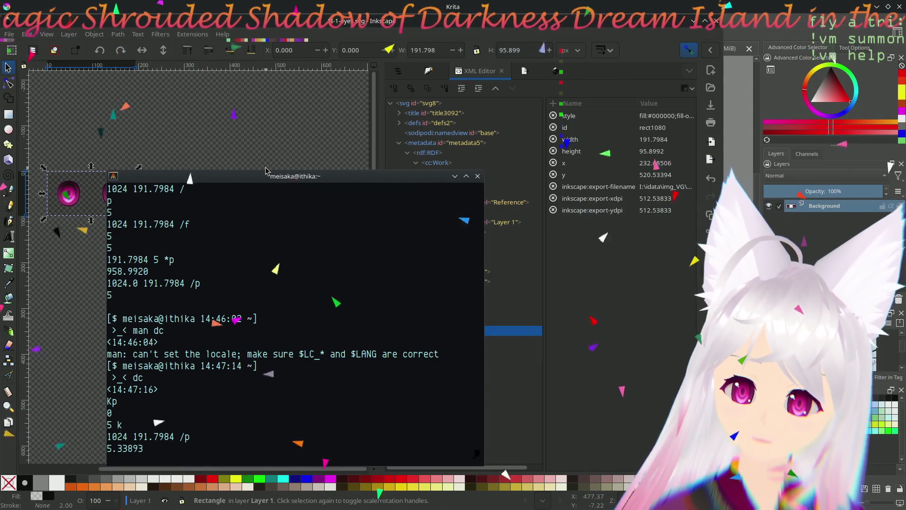
drag(270, 180, 694, 184)
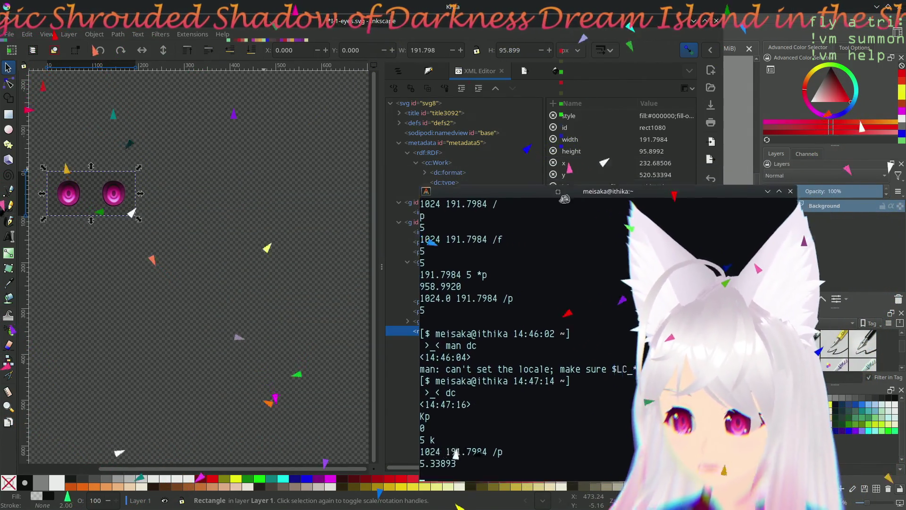
Step: Return to Inkscape, glance at Document Resources, and reopen Document Properties showing 191.798 × 95.899 px
click(119, 221)
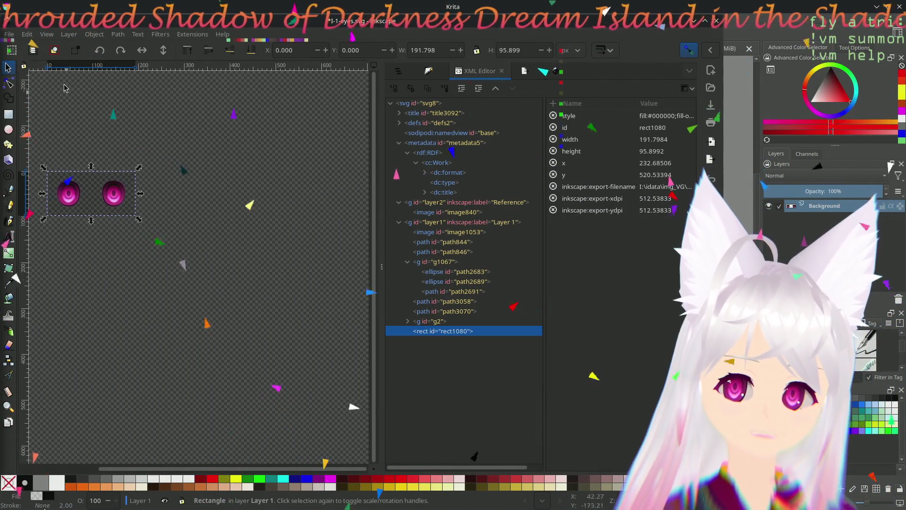
click(10, 34)
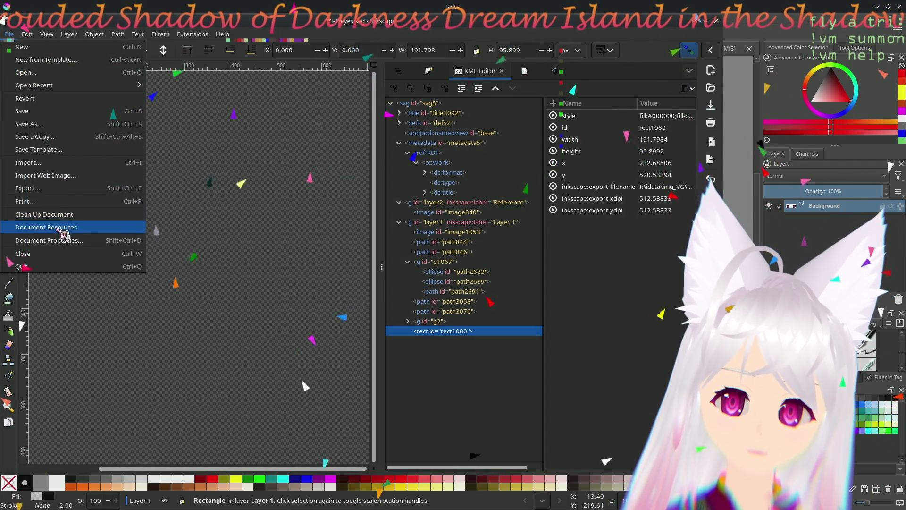
click(46, 227)
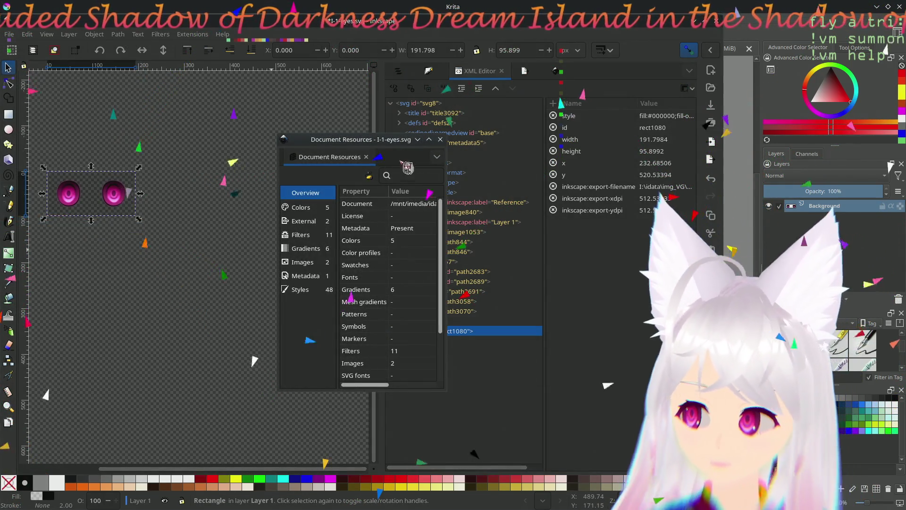
click(440, 140)
click(10, 34)
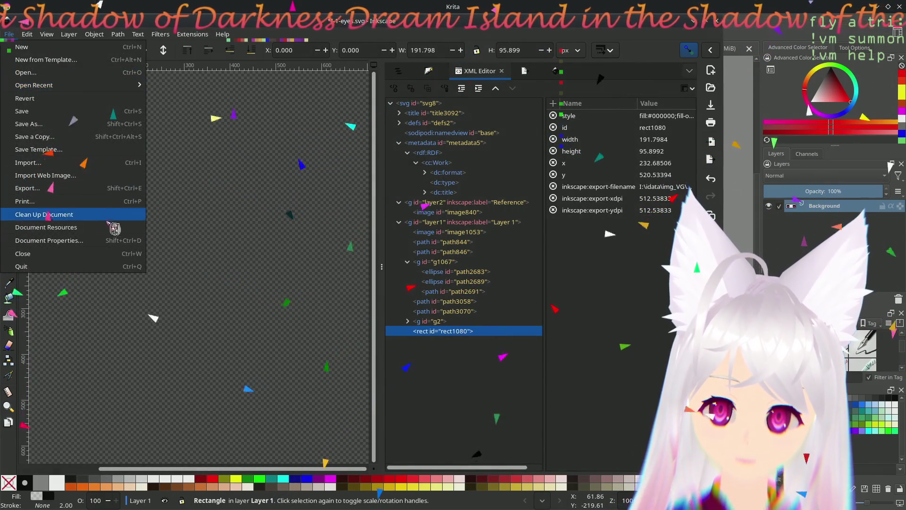
click(43, 234)
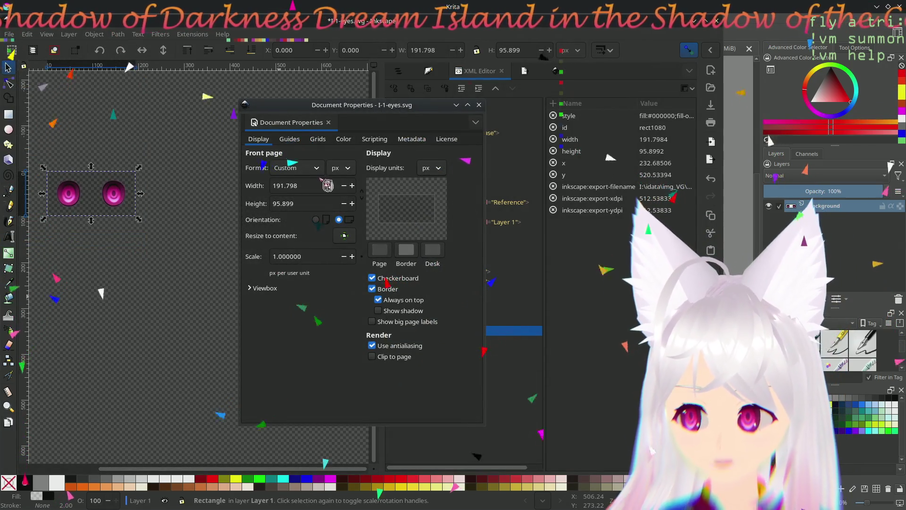
text(1024)
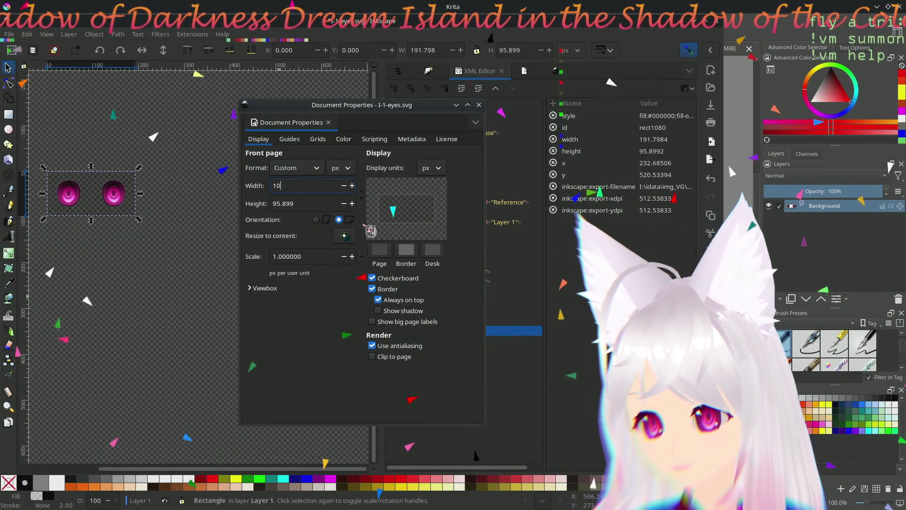
Step: Set the page to 1024 × 512 px, close the properties and deselect
key(Tab)
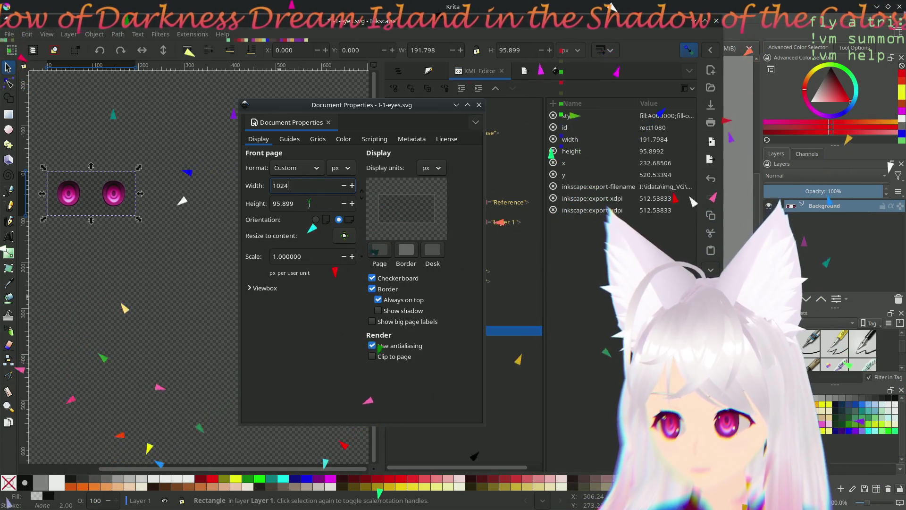
key(Tab)
text(512)
key(Return)
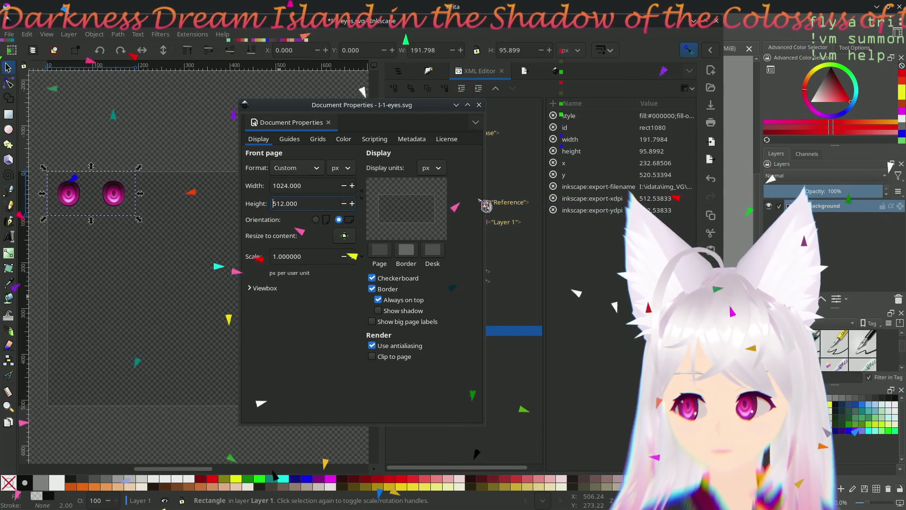
click(479, 104)
click(228, 257)
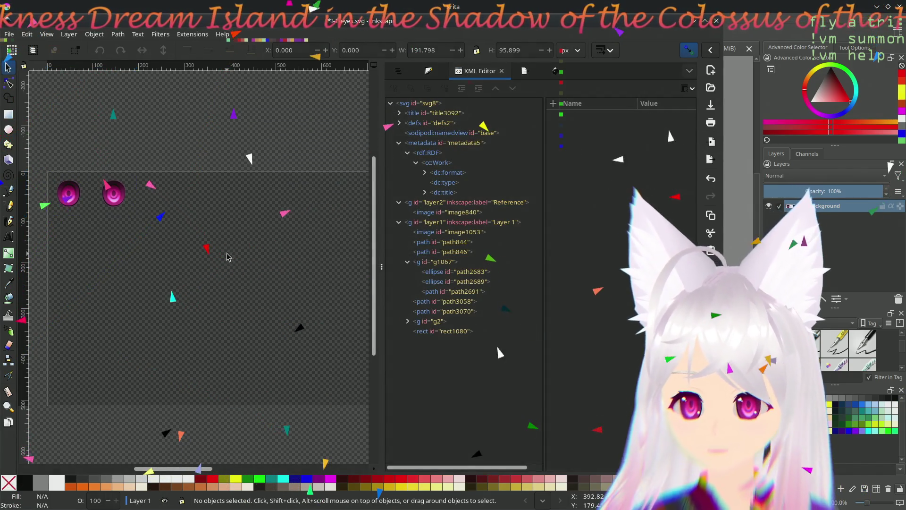
Step: Select all and drag the corner handle until the artwork measures 1024 × 512 px
key(ctrl+a)
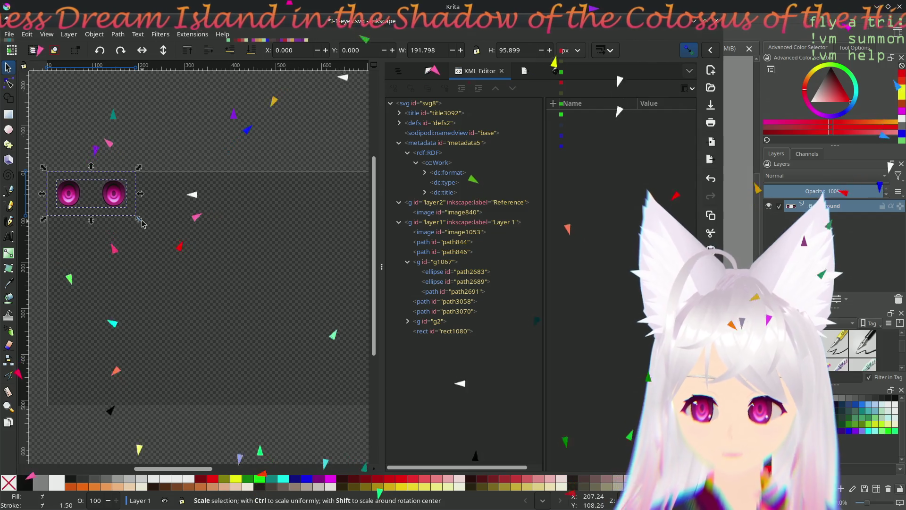
scroll(177, 241, down, 2)
scroll(285, 285, right, 1)
scroll(285, 285, right, 3)
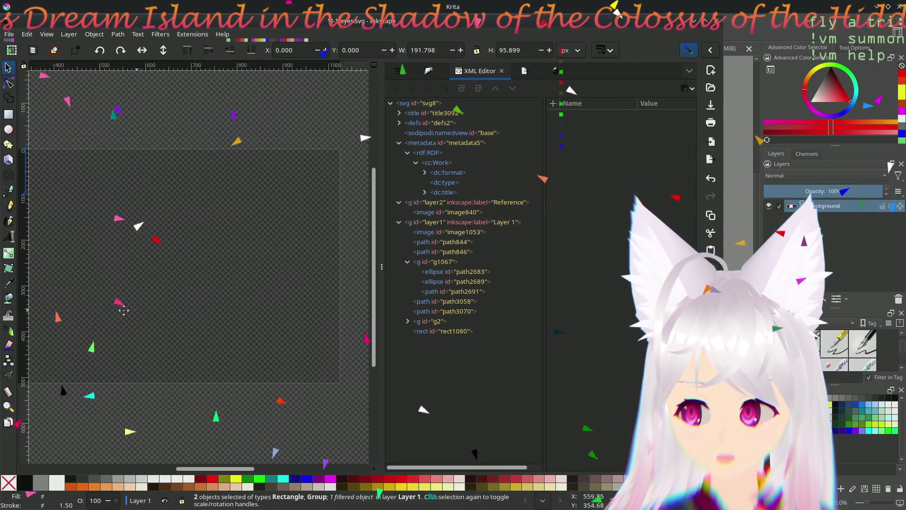
scroll(212, 294, up, 1)
ctrl+scroll(201, 297, down, 2)
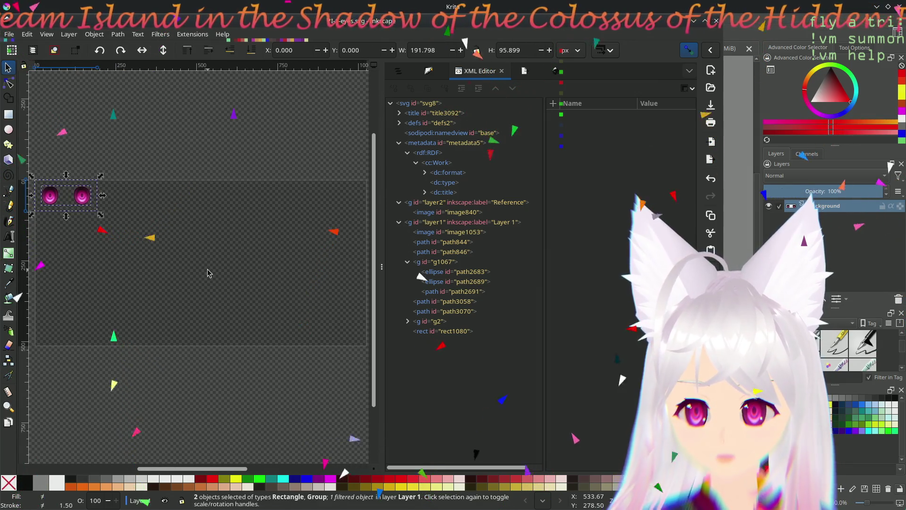
drag(100, 214, 369, 349)
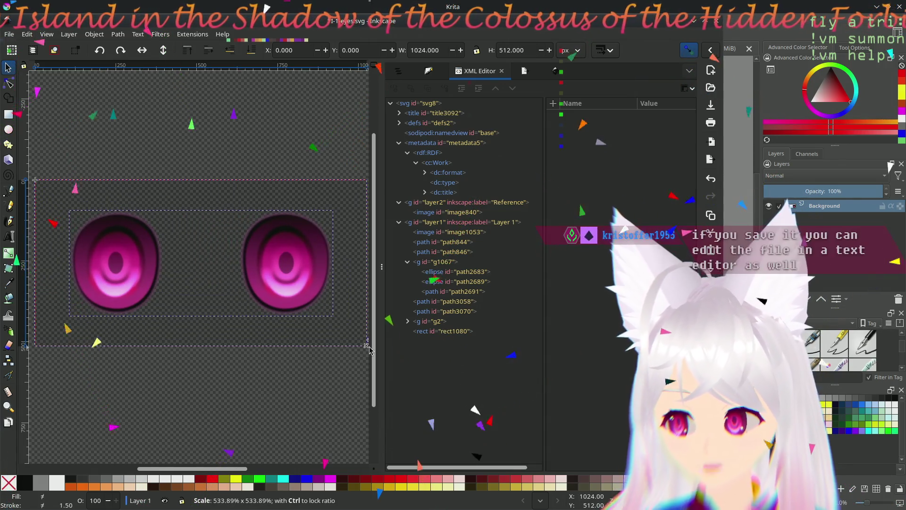
drag(368, 349, 369, 350)
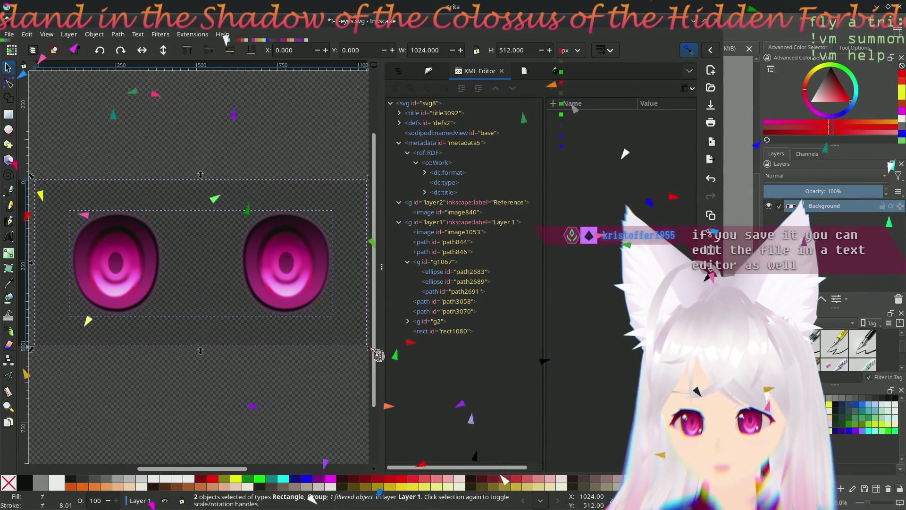
Step: Deselect, then select background rectangle rect1080 so its 1024 × 512 attributes show in the XML Editor
click(225, 401)
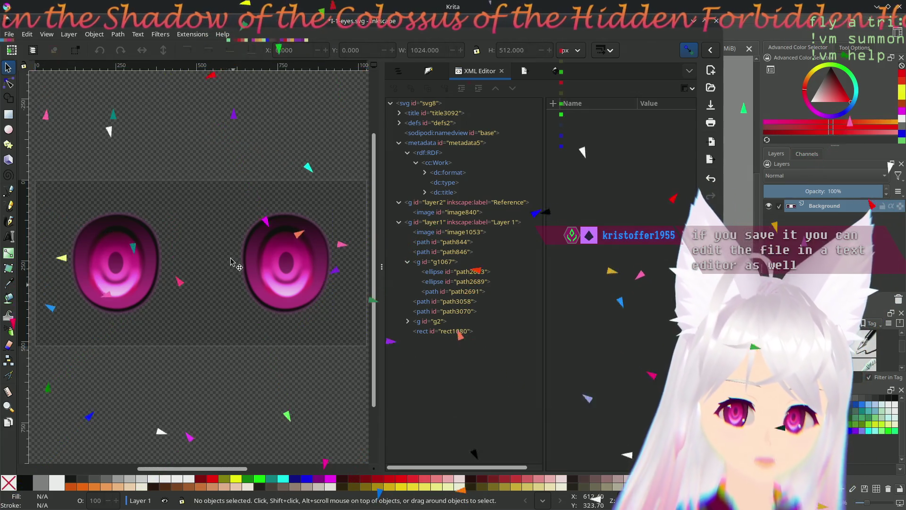
click(253, 300)
click(237, 375)
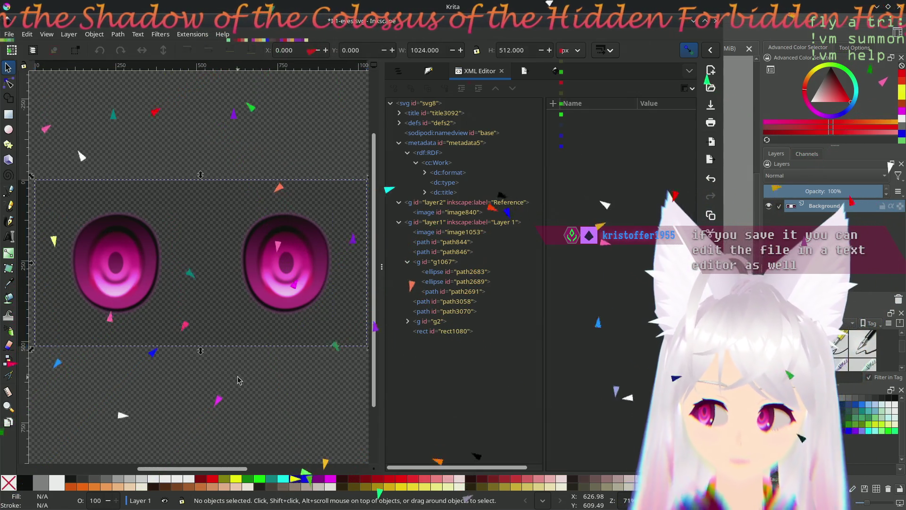
click(238, 316)
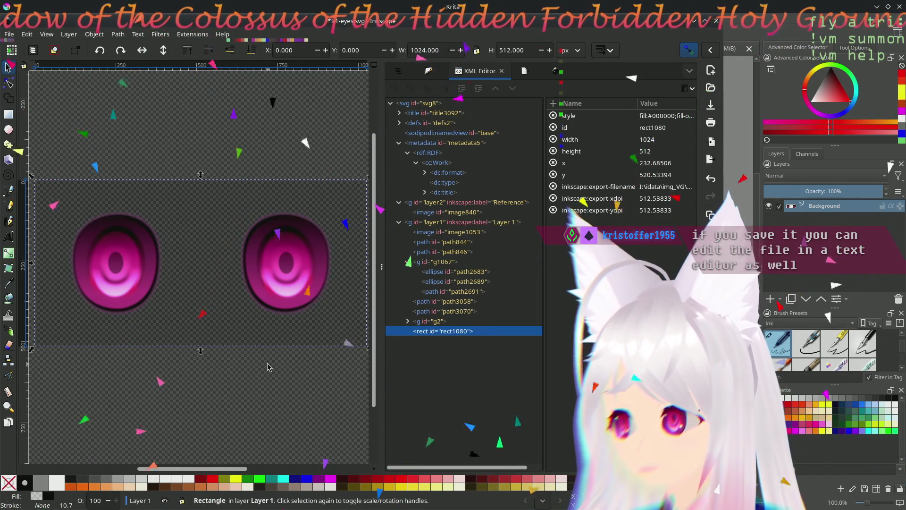
scroll(269, 375, up, 1)
scroll(270, 375, left, 2)
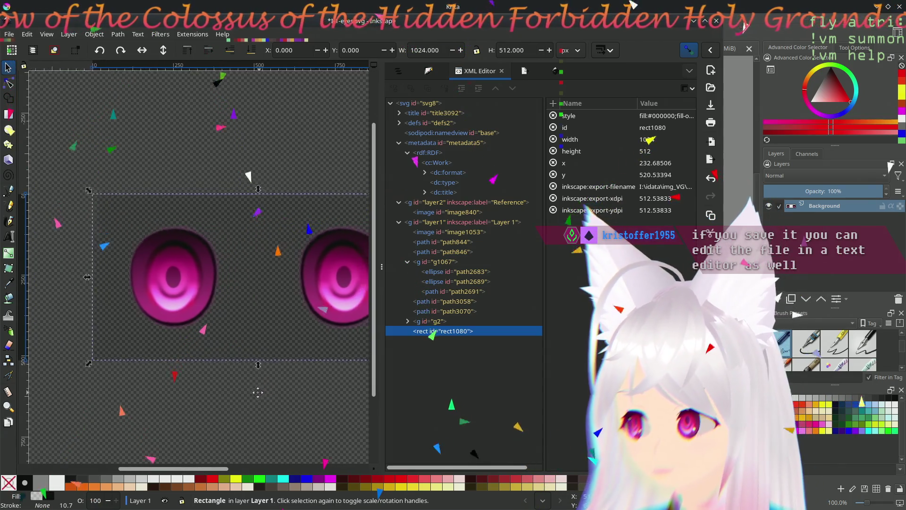
Step: Inspect rect1080's style attribute in the XML Editor without changing it, stepping through its attributes
drag(258, 393, 190, 371)
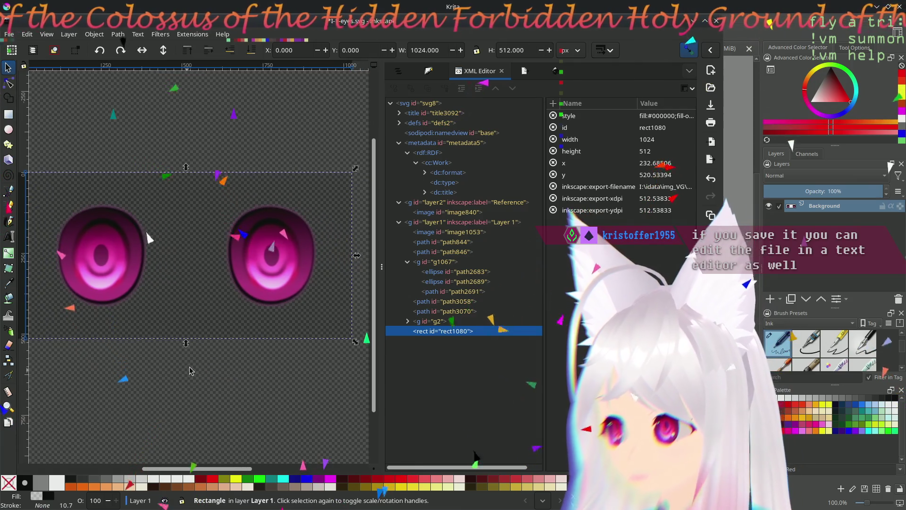
click(605, 113)
key(Return)
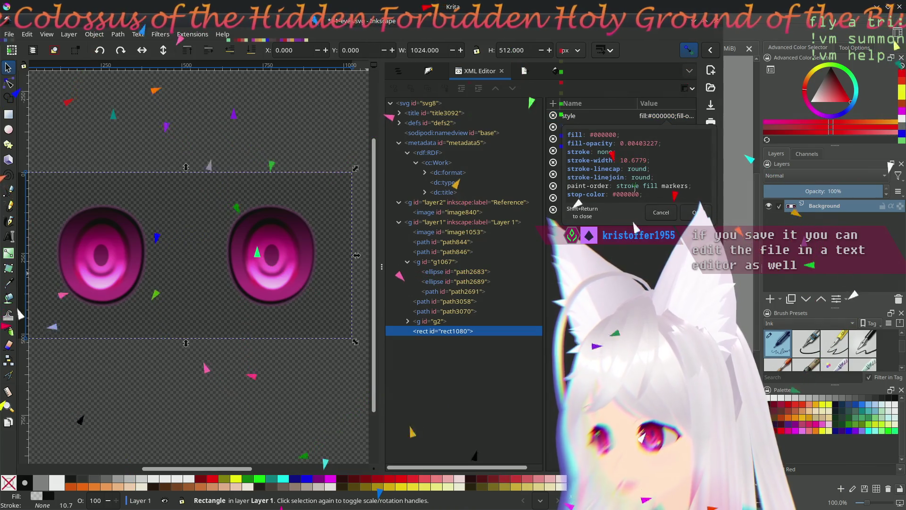
key(Escape)
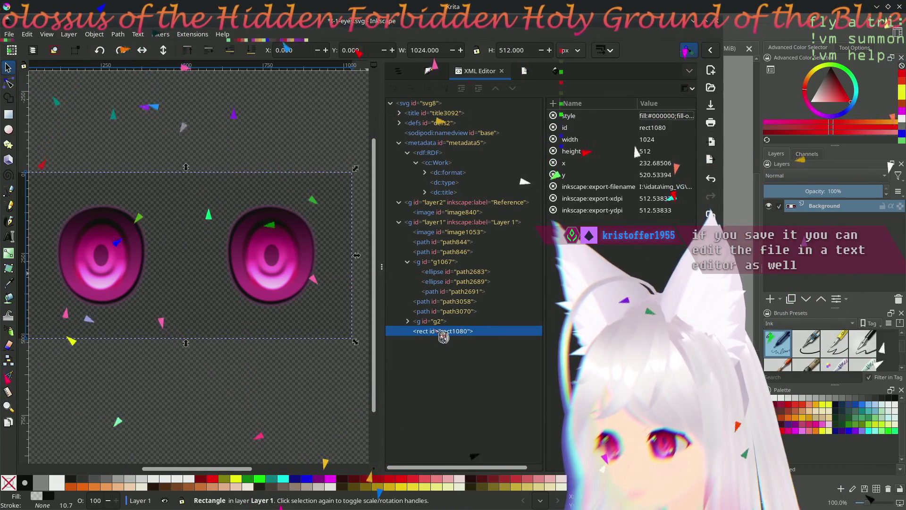
key(Tab)
key(Up)
key(Up)
key(Up)
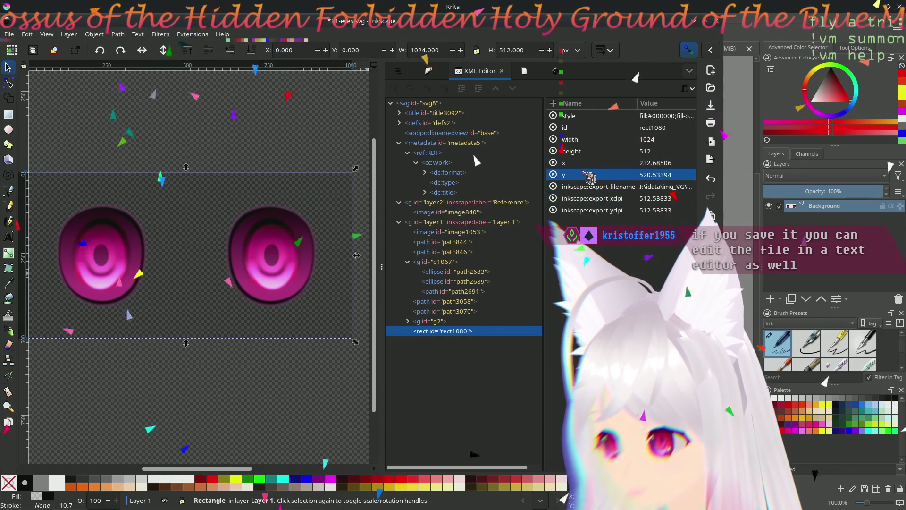
key(Up)
key(Up)
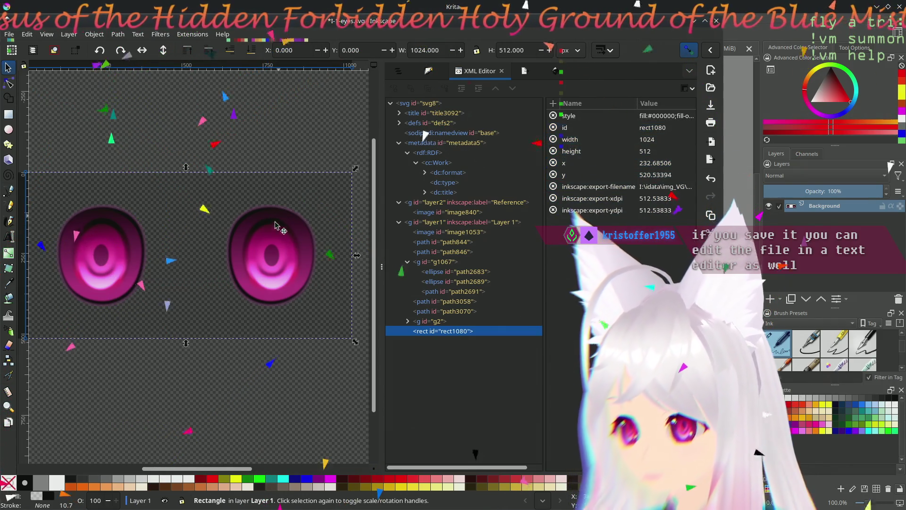
scroll(269, 372, left, 2)
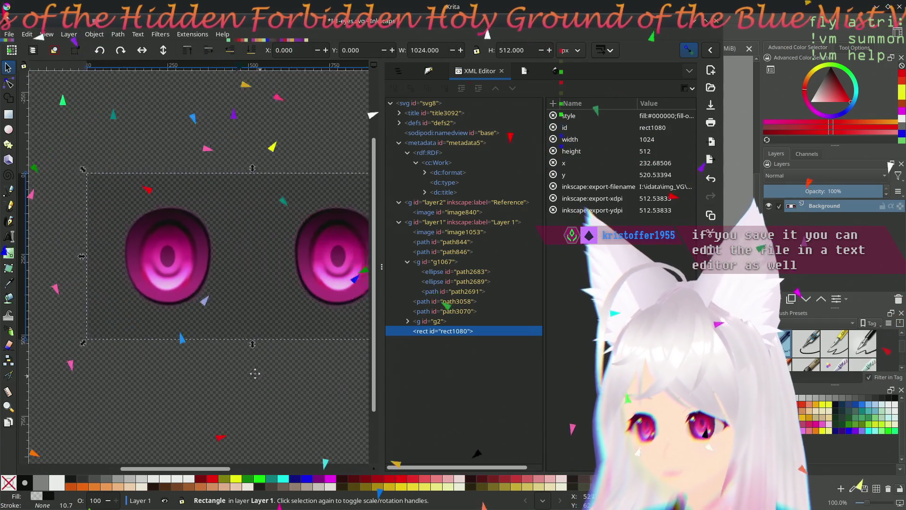
Step: Select the rect1080 node and delete the background rectangle from the document
key(Escape)
click(241, 280)
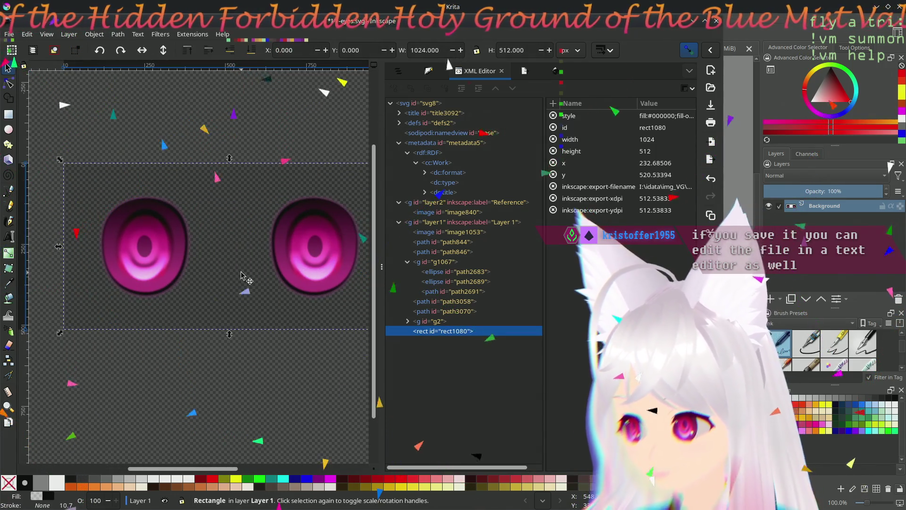
key(Delete)
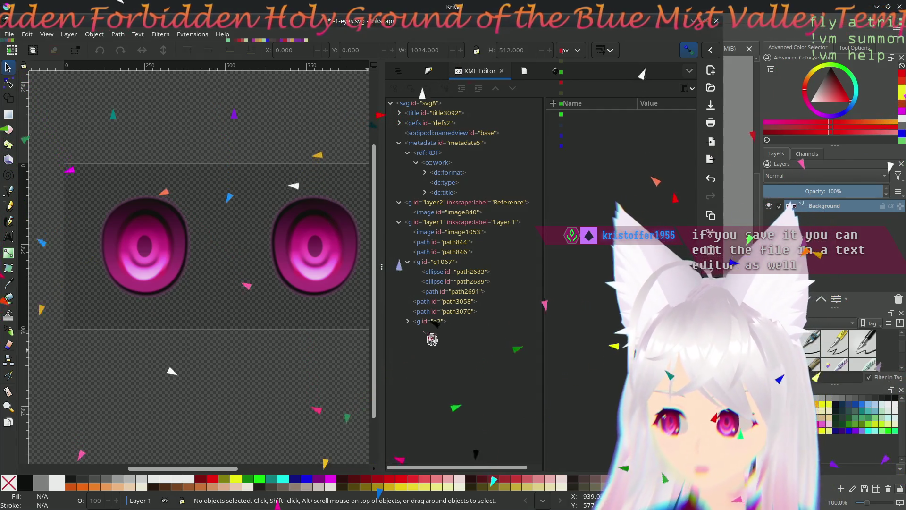
Step: Select eye group g2, dismiss its context menu, and bring up Object > Transform… for it
click(439, 326)
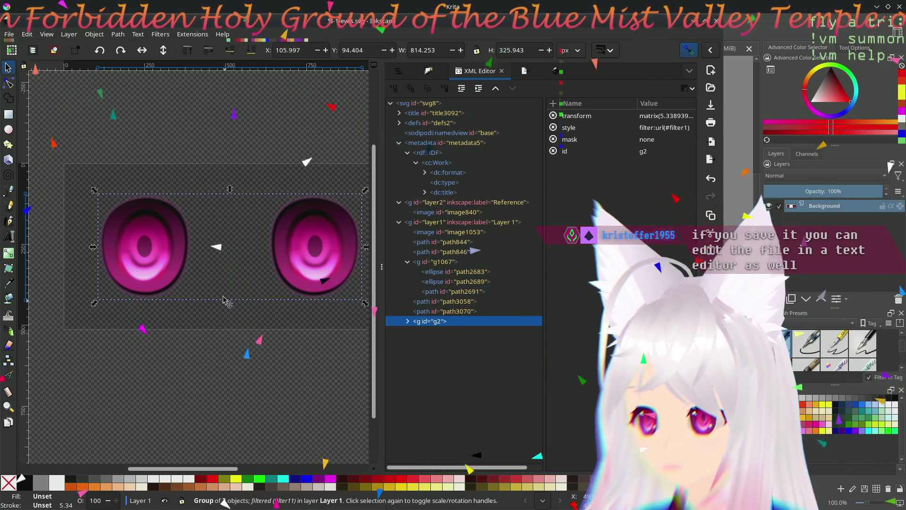
right_click(282, 254)
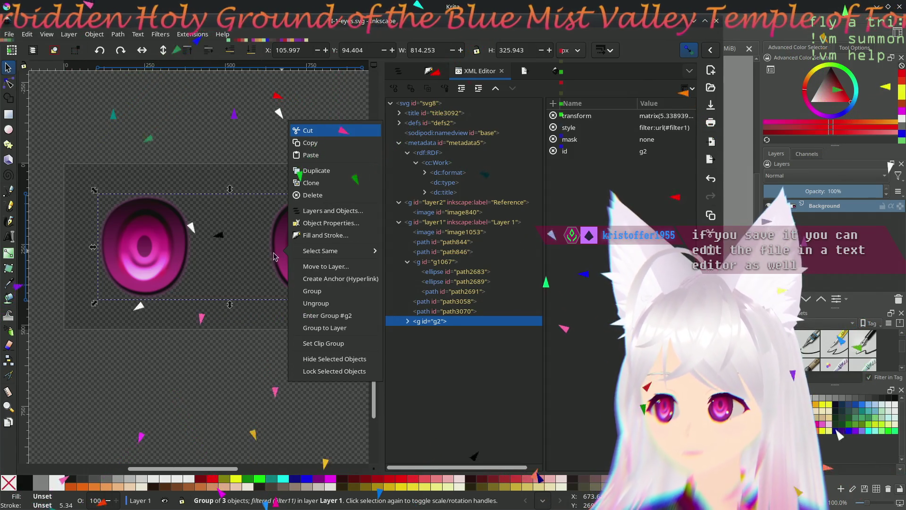
key(Escape)
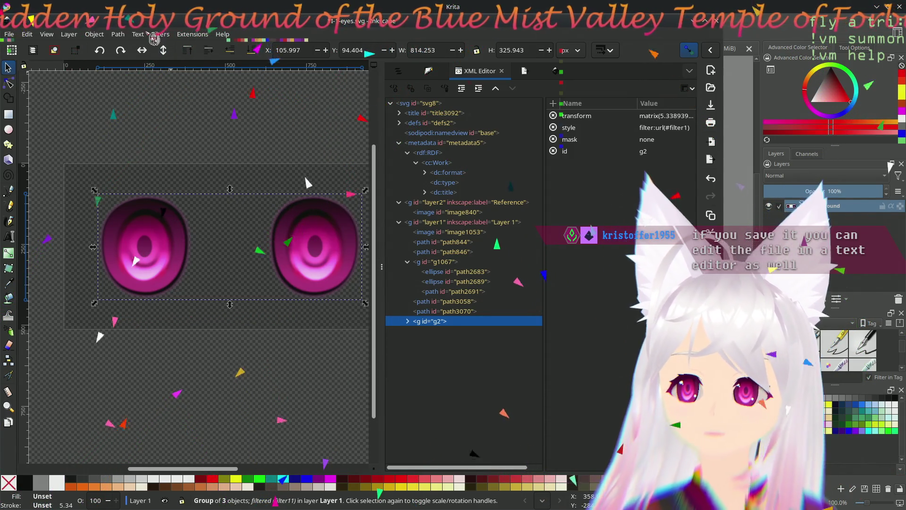
click(158, 35)
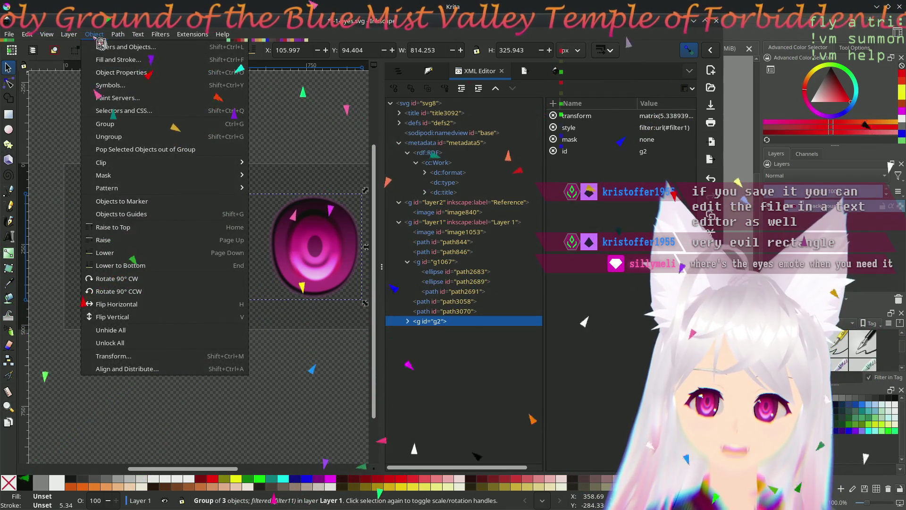
click(113, 356)
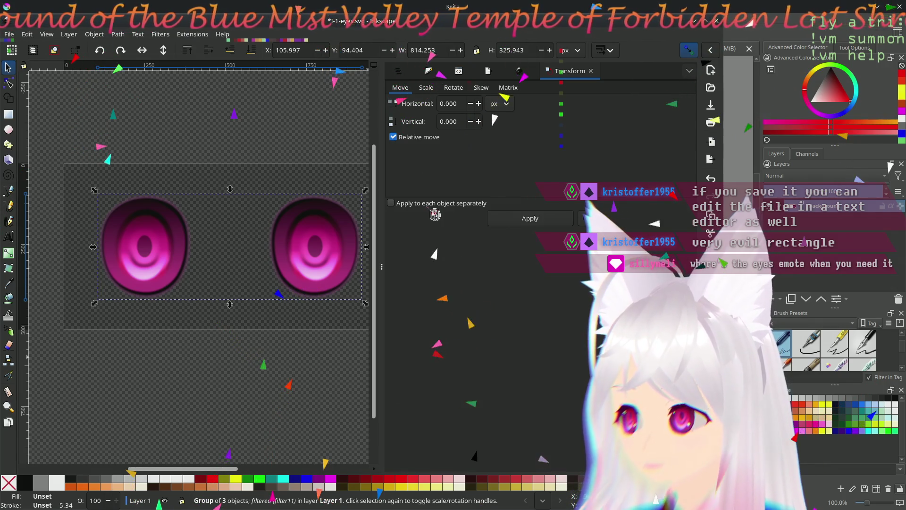
Step: Browse the Transform dialog's Matrix, Move and Scale tabs and tick Apply to each object separately
click(509, 91)
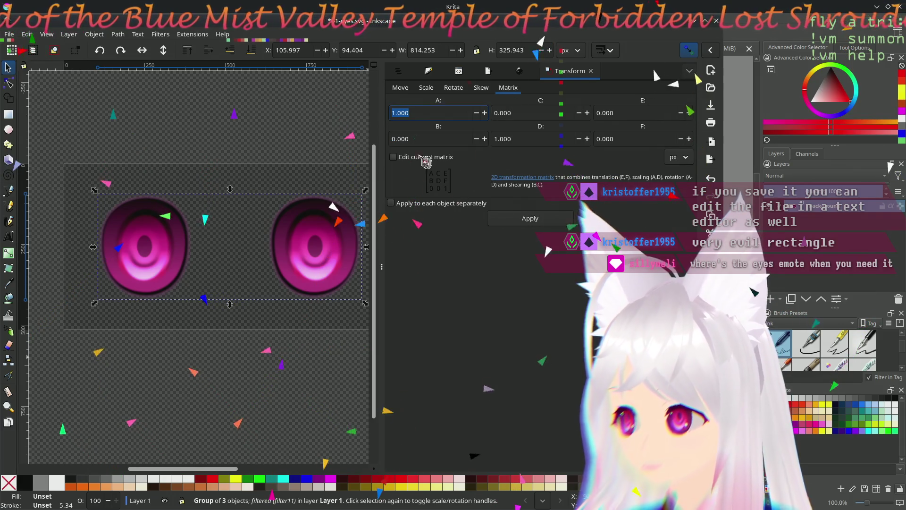
click(590, 71)
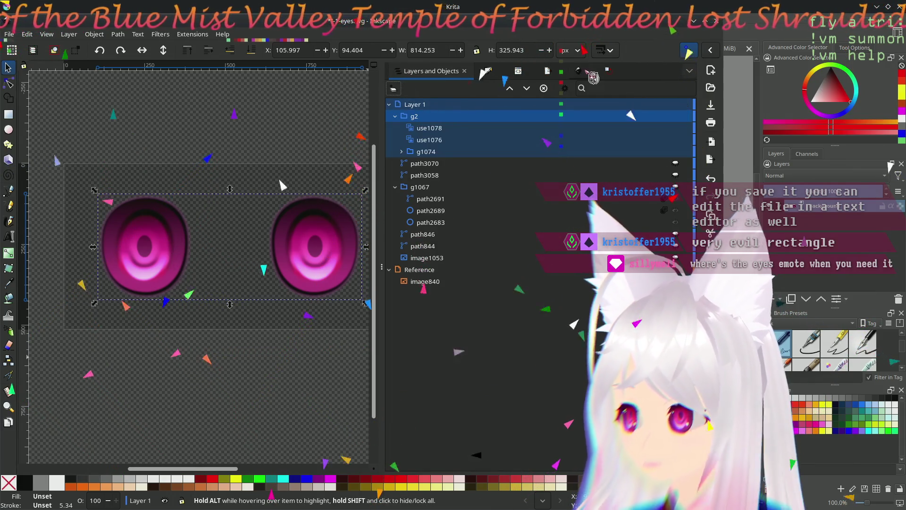
click(608, 71)
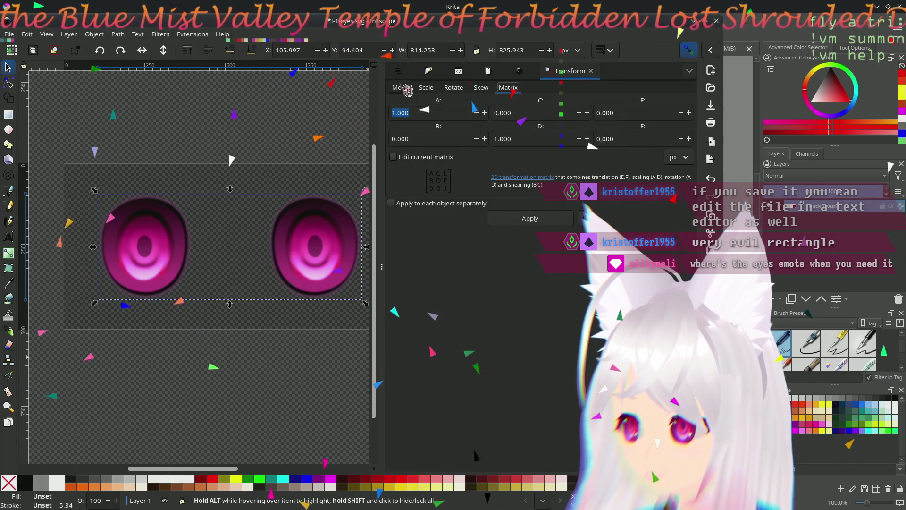
click(402, 87)
click(427, 88)
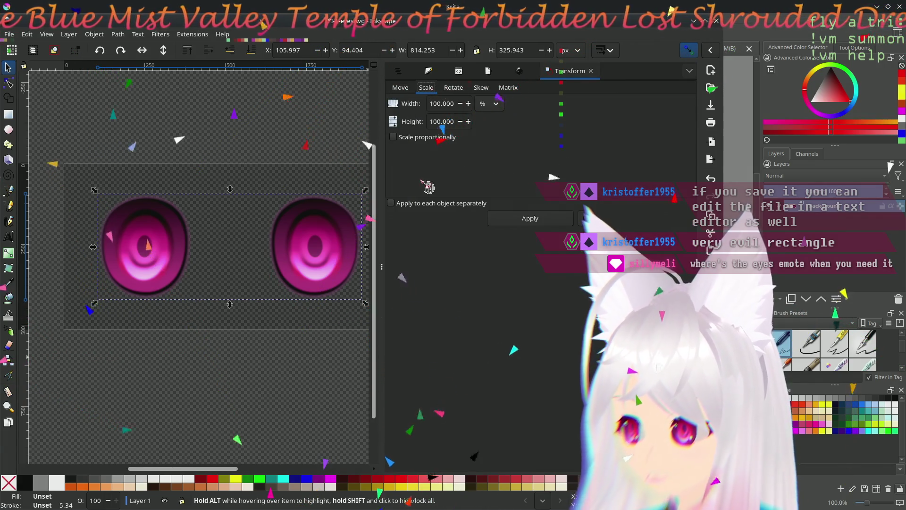
click(401, 87)
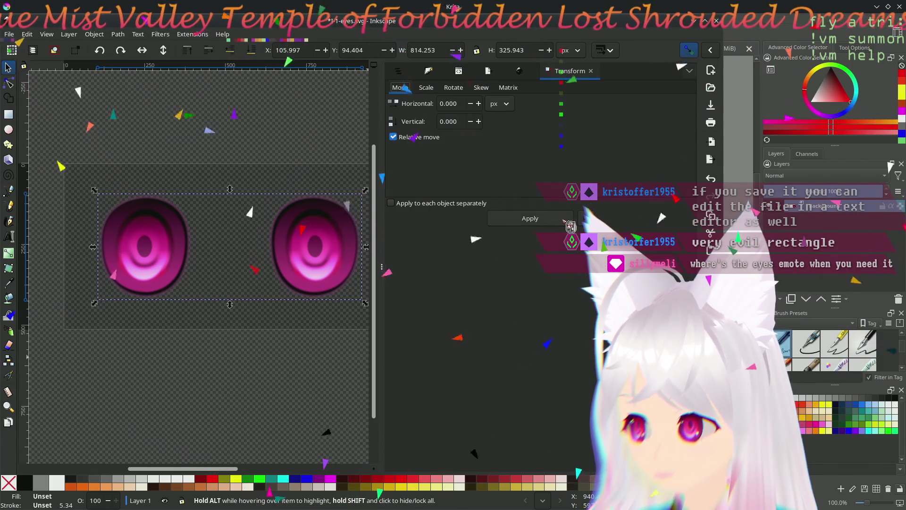
click(439, 206)
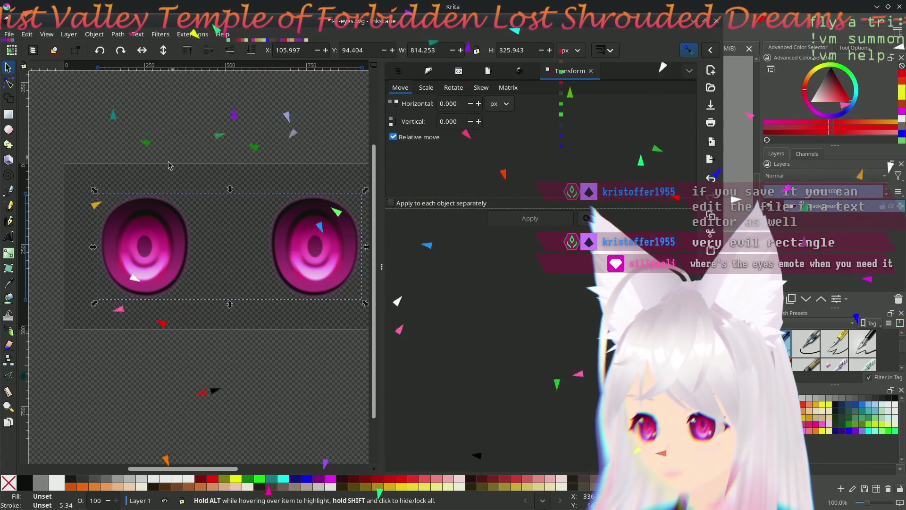
Step: Glance at Layers and Objects and Fill and Stroke, then return to g2's XML node with its transform matrix
click(400, 74)
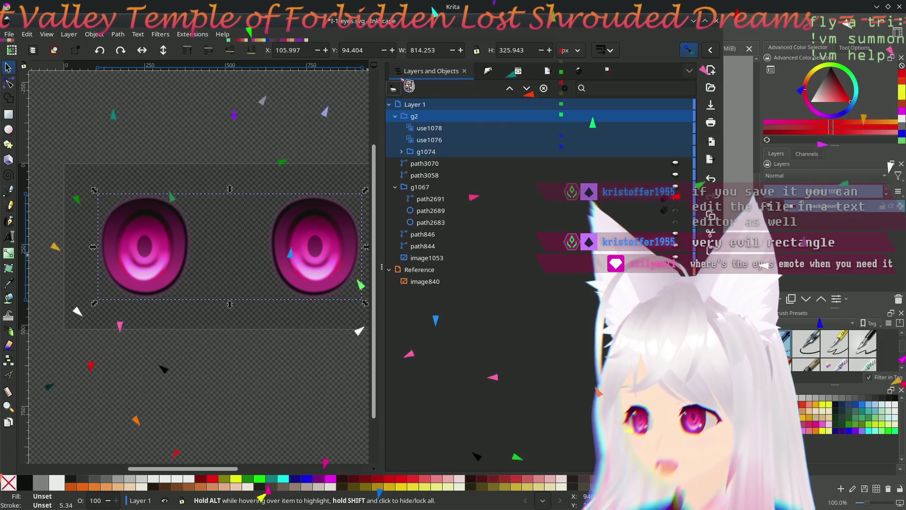
click(489, 71)
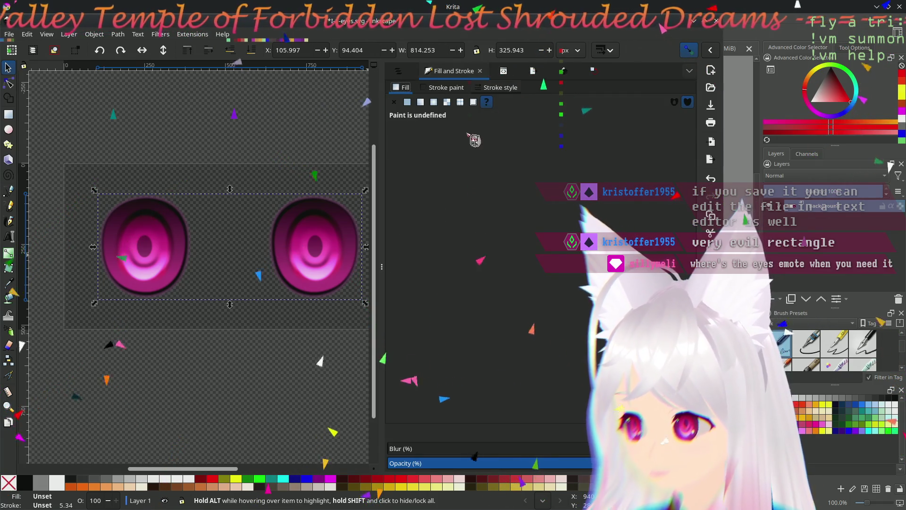
click(414, 75)
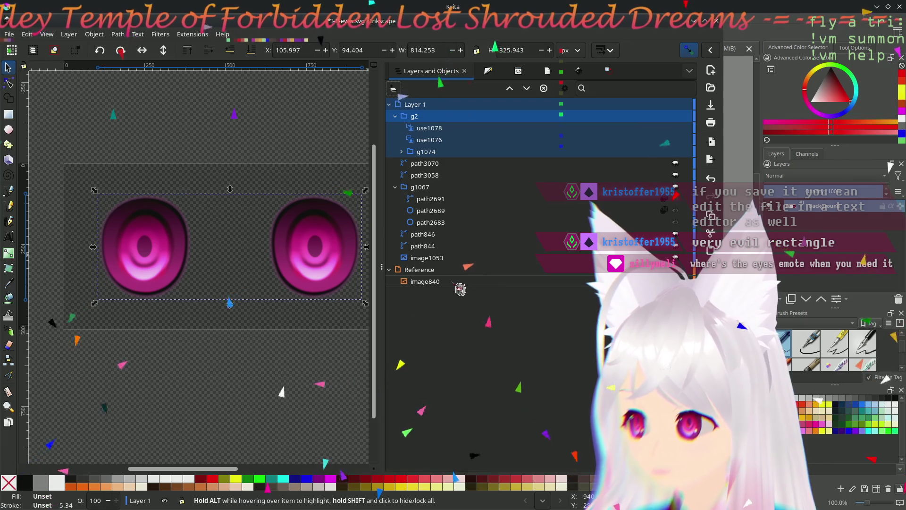
click(518, 71)
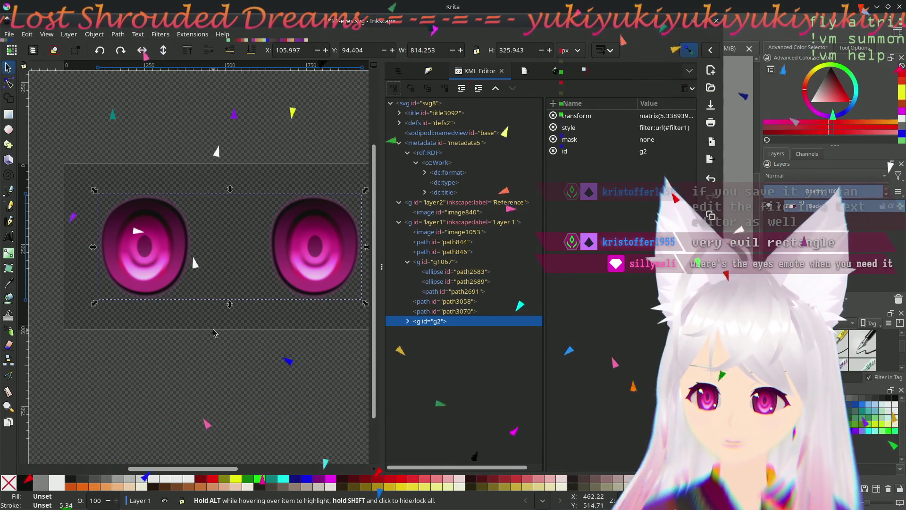
click(214, 333)
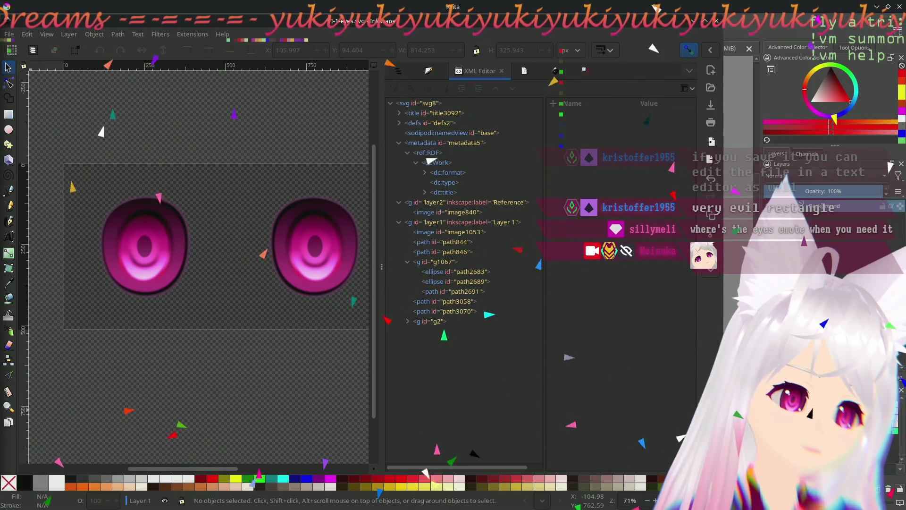
drag(293, 384, 212, 389)
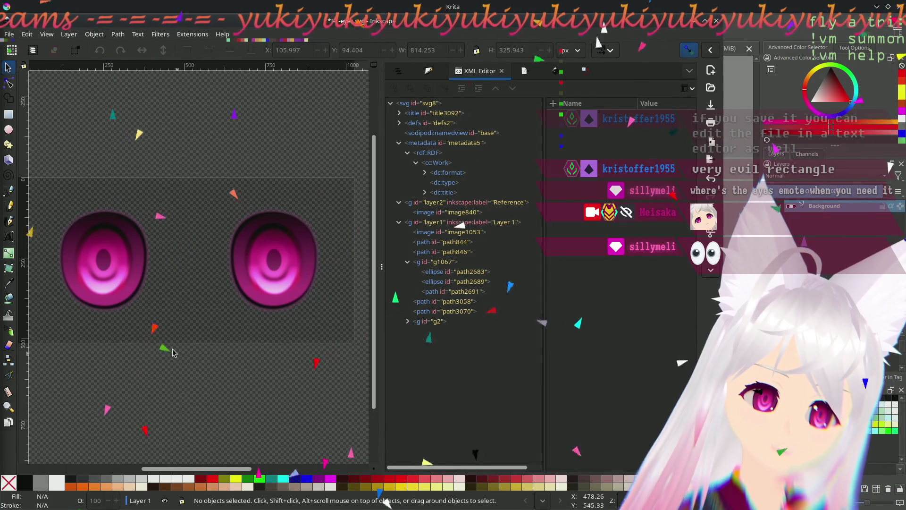
mouse_move(188, 335)
mouse_down()
mouse_move(156, 335)
mouse_move(186, 352)
mouse_move(223, 355)
mouse_up()
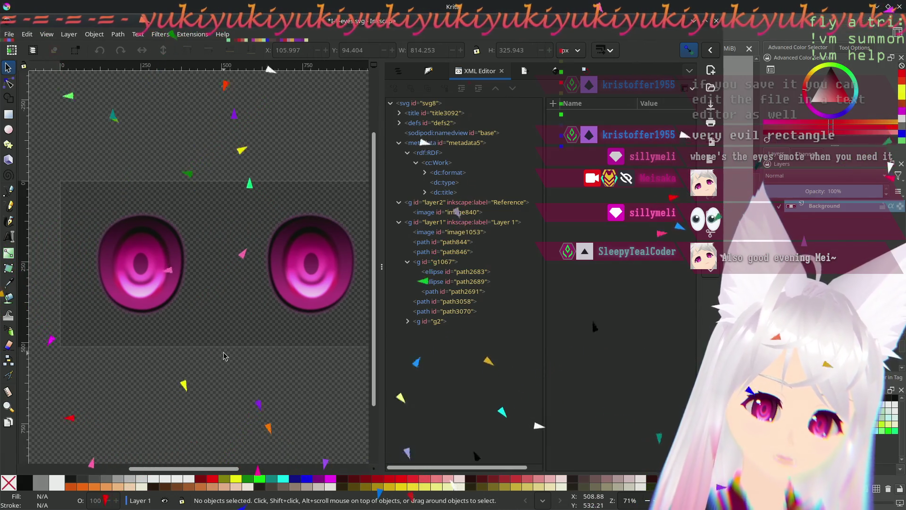
mouse_move(219, 366)
mouse_down()
mouse_move(176, 328)
mouse_move(239, 334)
mouse_move(203, 356)
mouse_up()
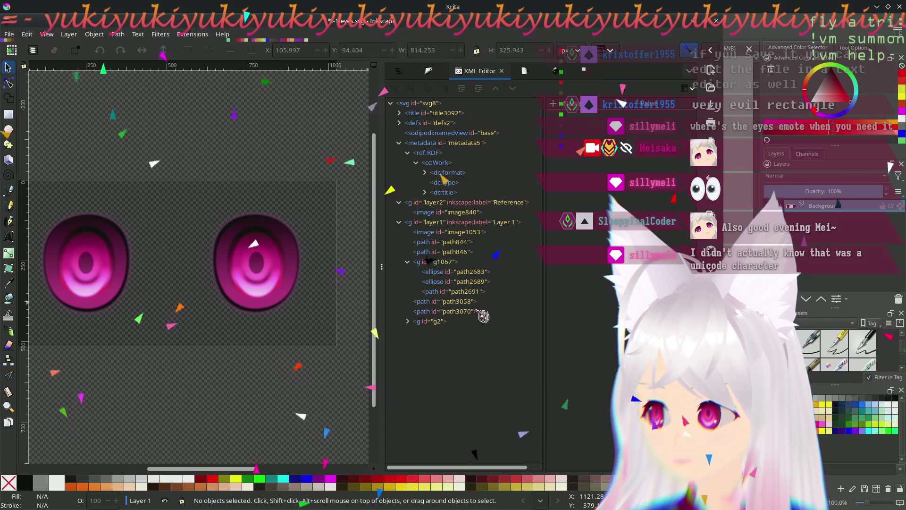
Step: Step through path nodes path3070, path3058, path844 and path846 in the XML Editor to locate the hidden arc
click(453, 312)
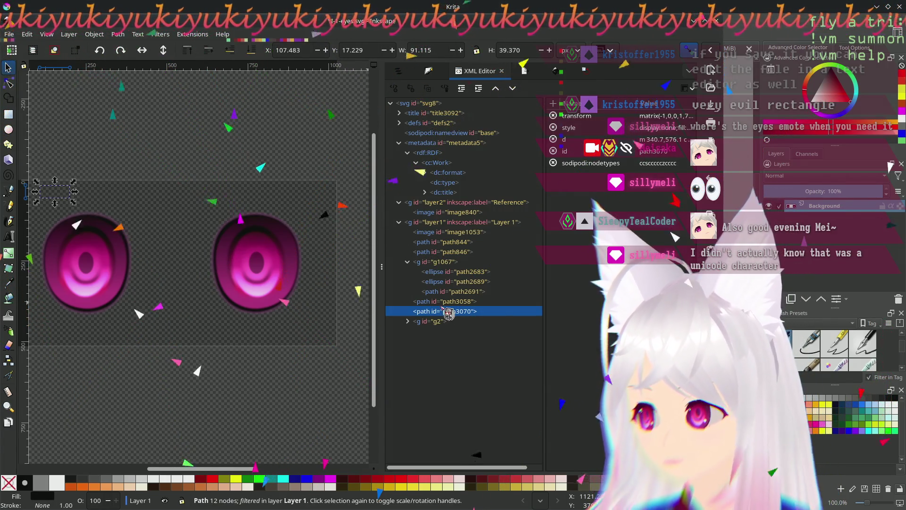
key(Up)
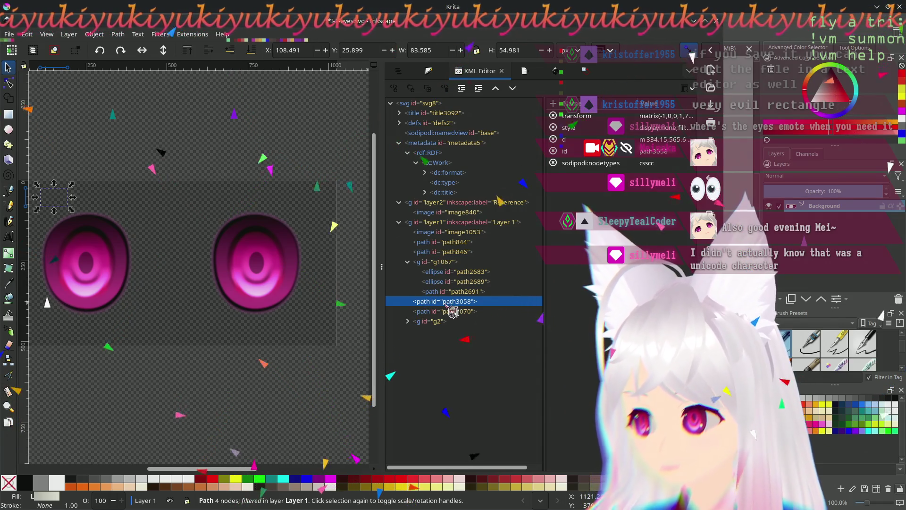
drag(222, 365, 274, 372)
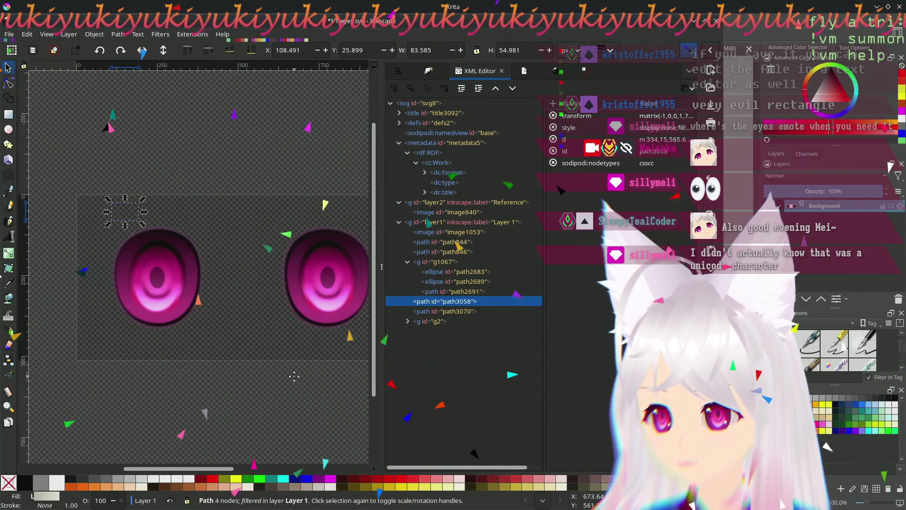
click(471, 245)
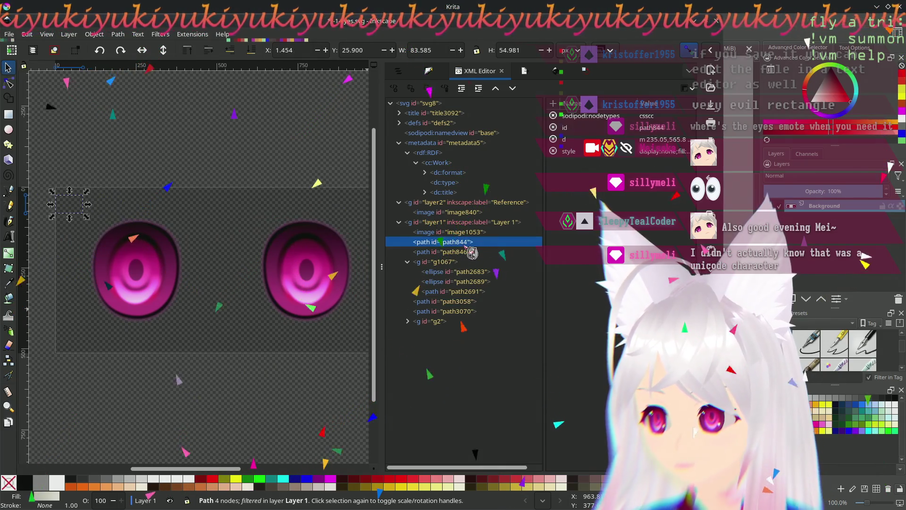
click(467, 252)
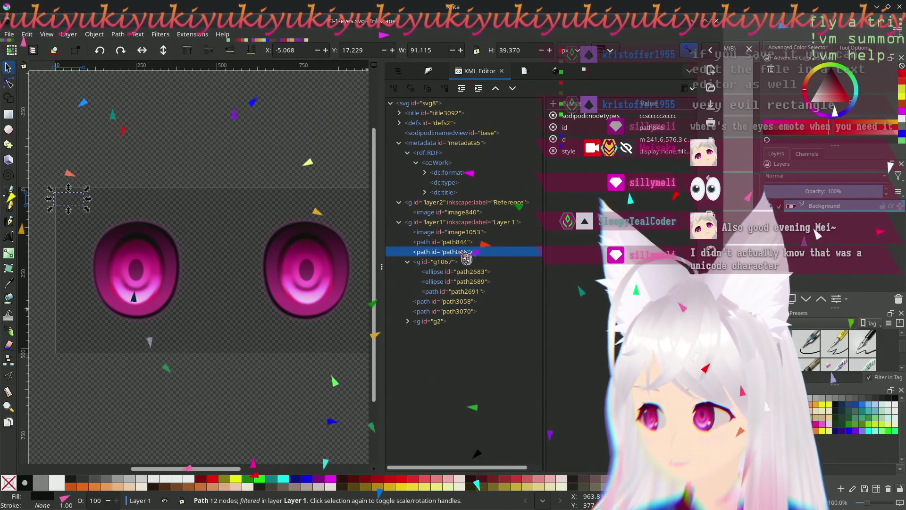
key(Up)
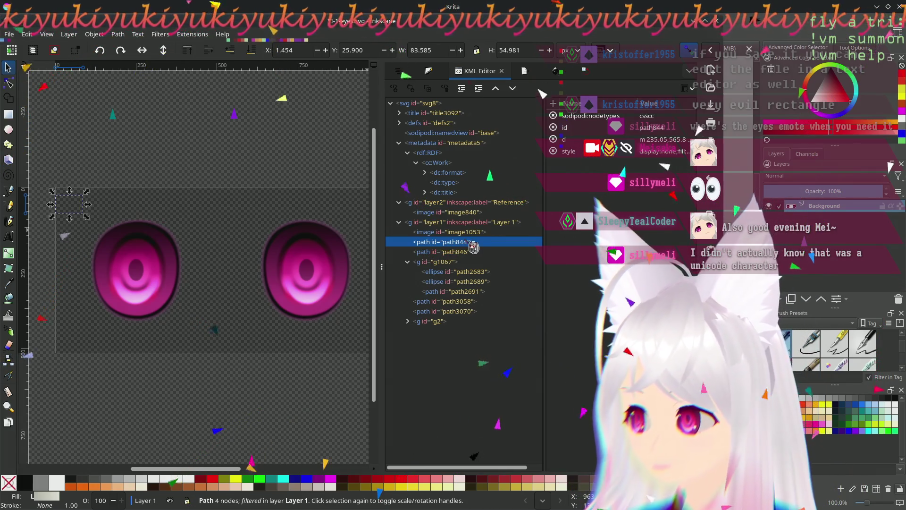
Step: Select path846, check the Layer menu and its fill and stroke, then find it in Layers and Objects to unhide
right_click(70, 216)
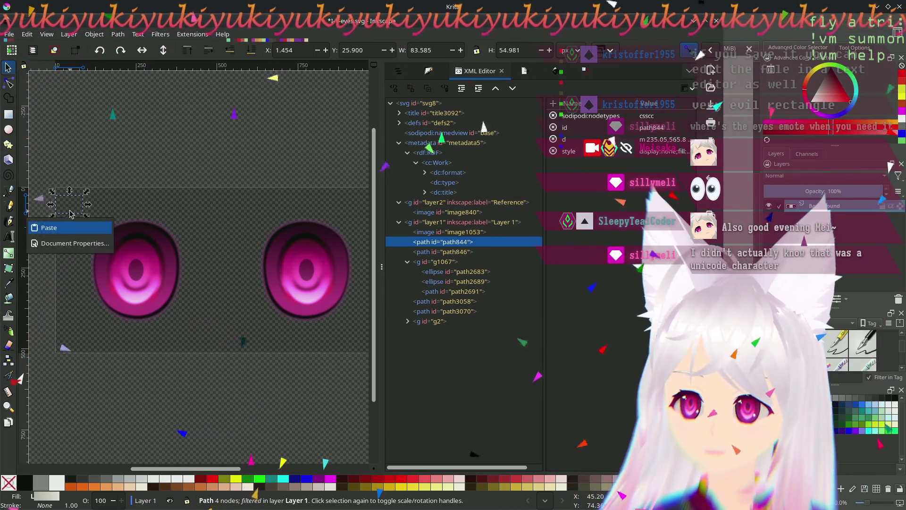
key(Escape)
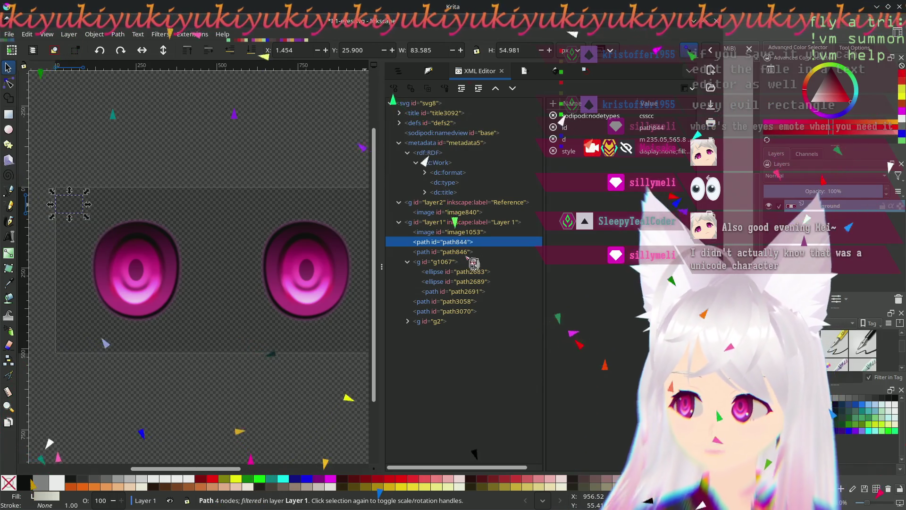
click(468, 251)
click(69, 34)
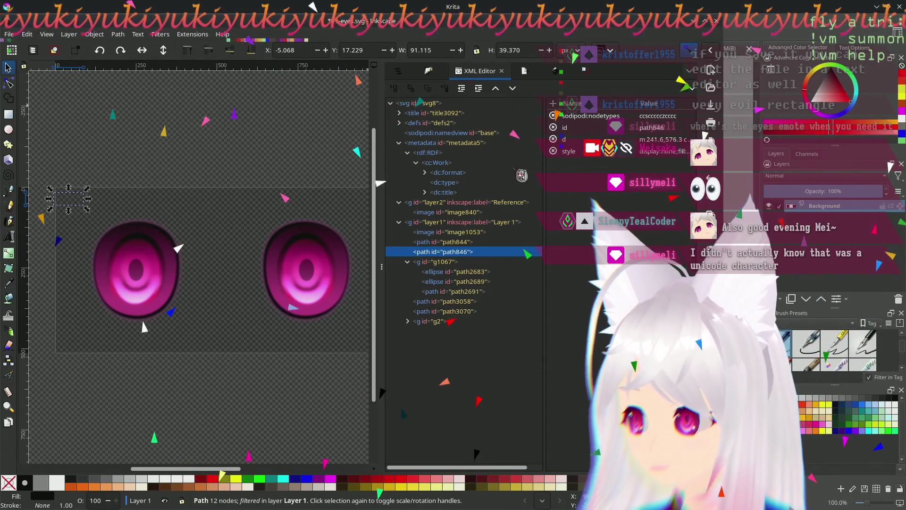
click(429, 71)
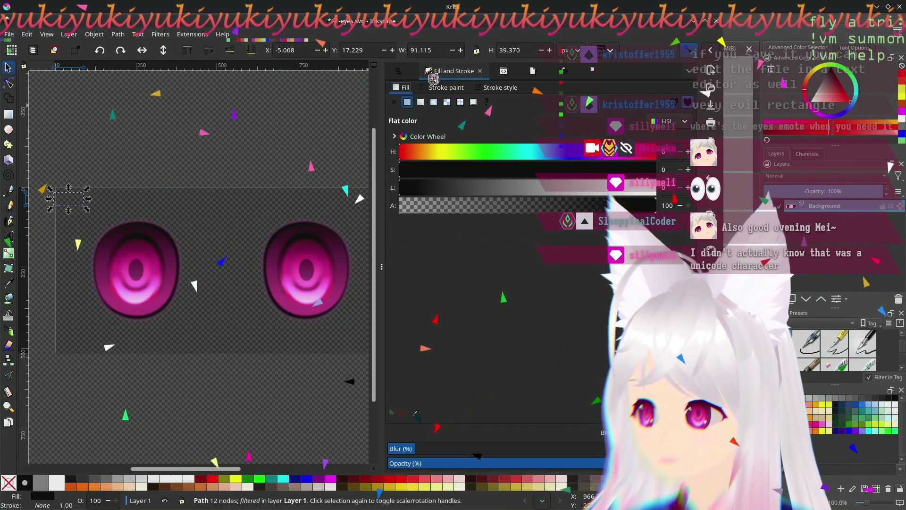
click(502, 72)
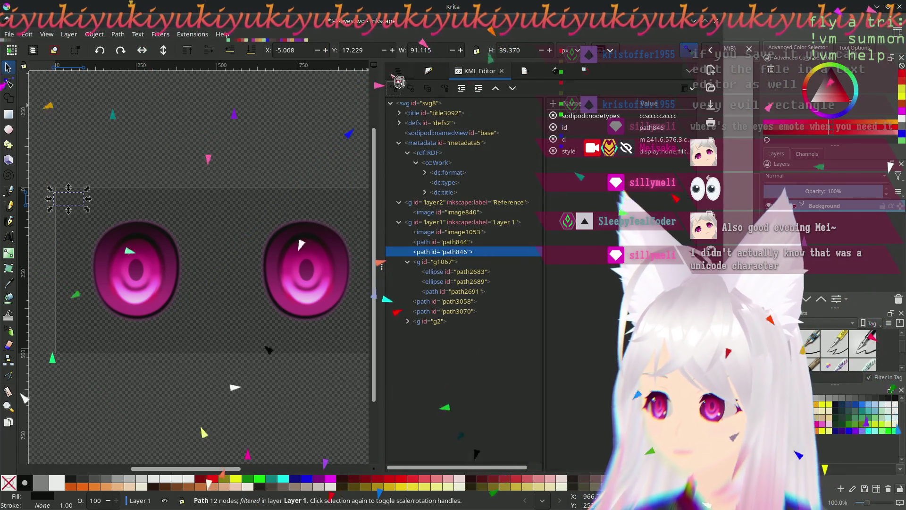
click(399, 75)
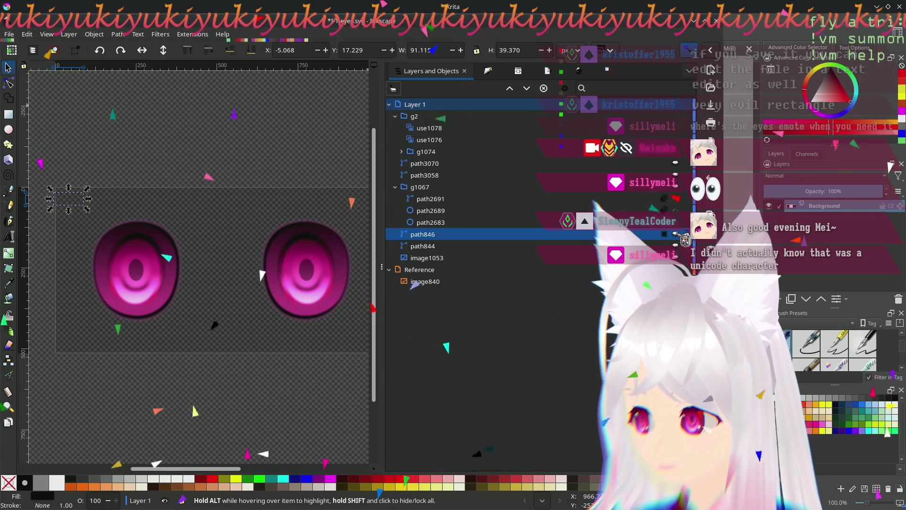
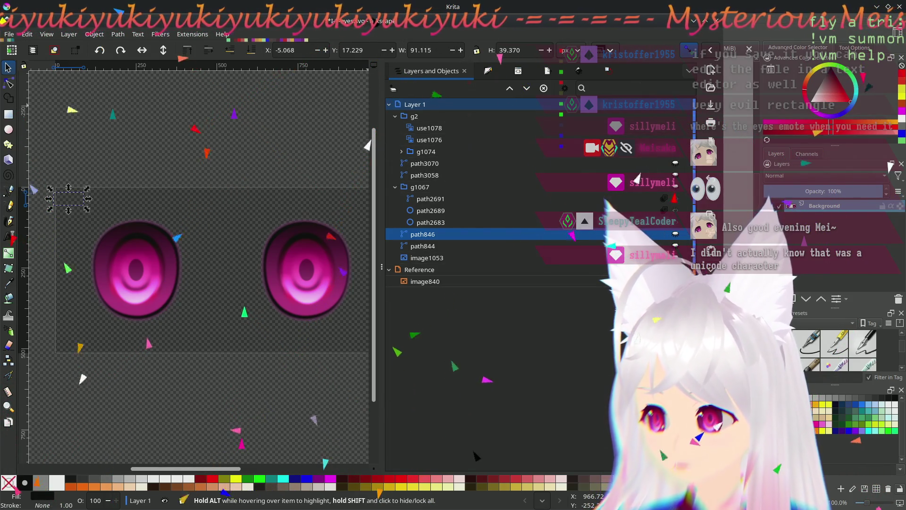
Step: Browse the eye groups and clones in the objects panel, toggling the right eye's highlight visibility
click(675, 269)
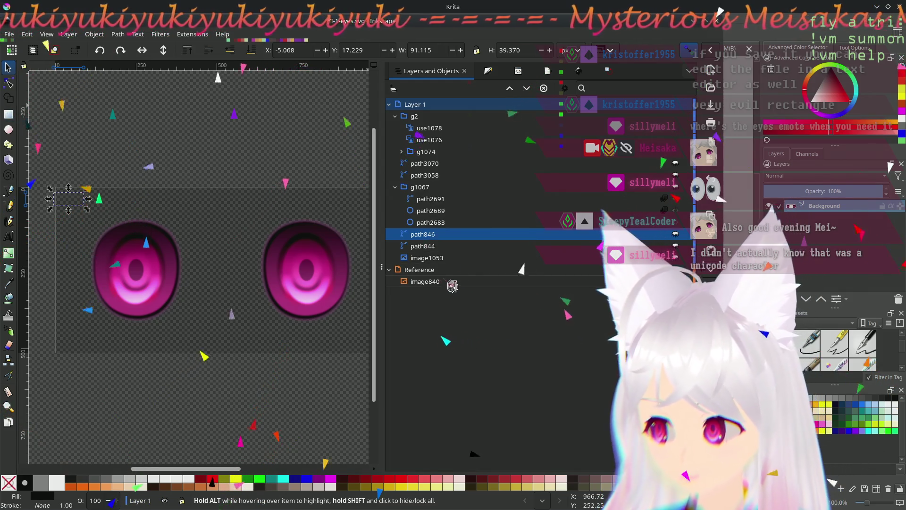
click(448, 167)
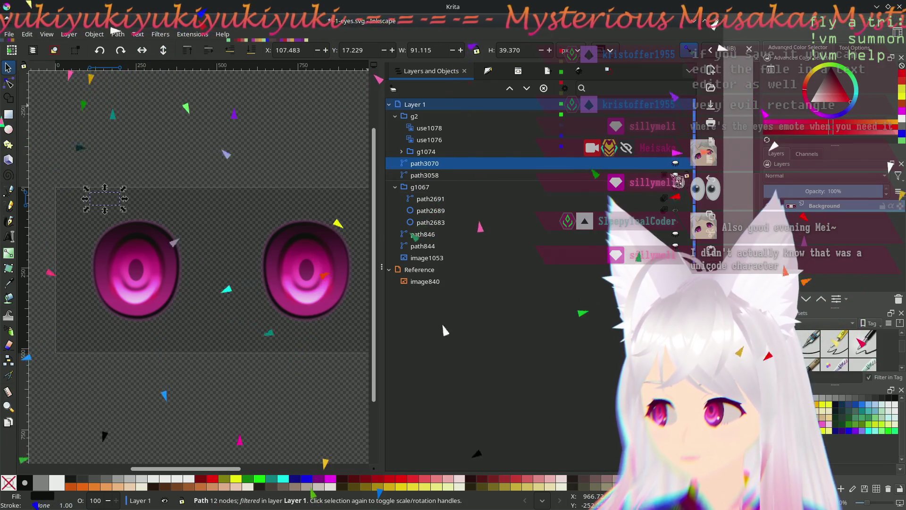
click(425, 151)
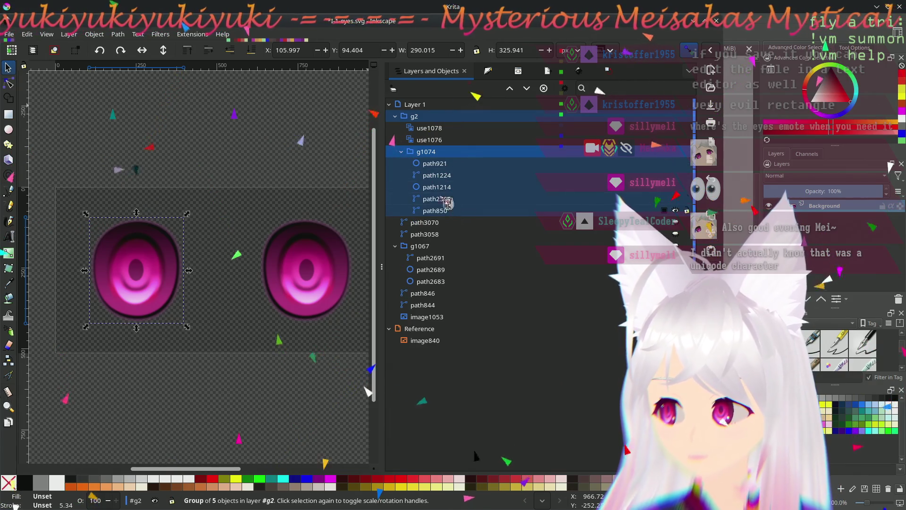
click(401, 152)
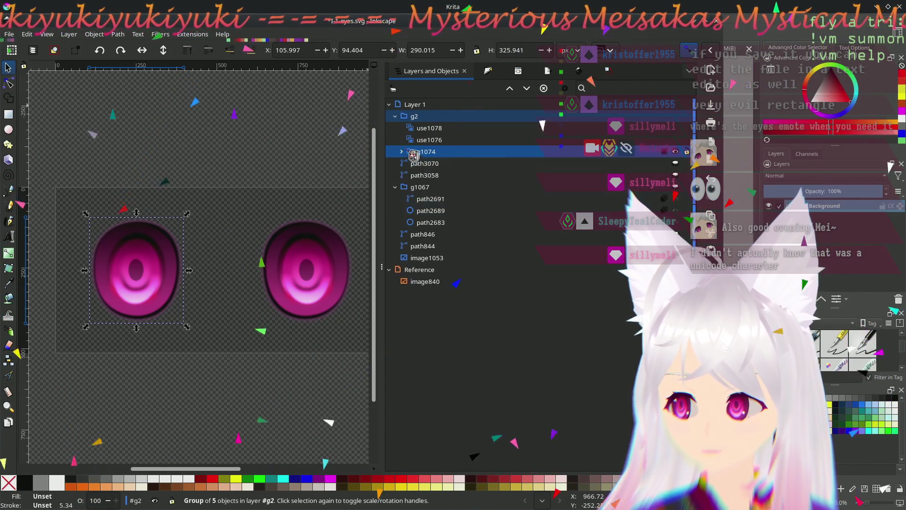
click(452, 141)
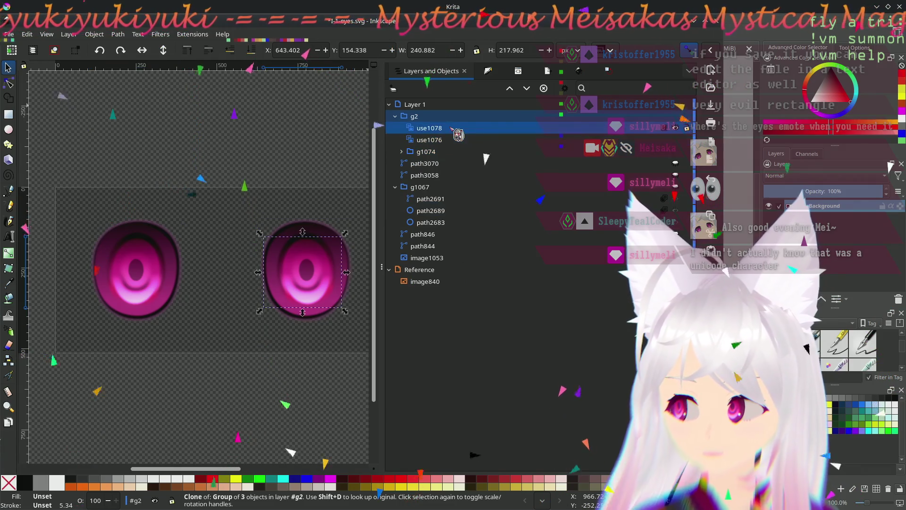
click(453, 188)
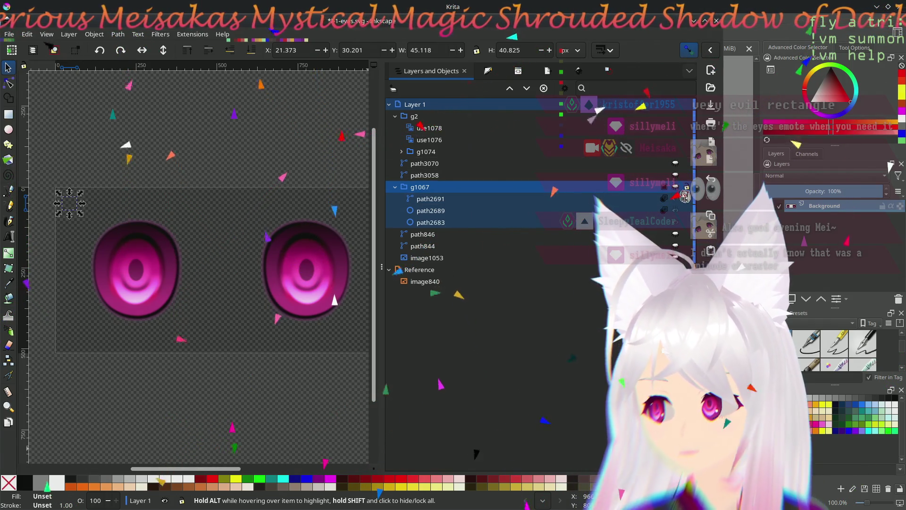
click(675, 186)
click(676, 187)
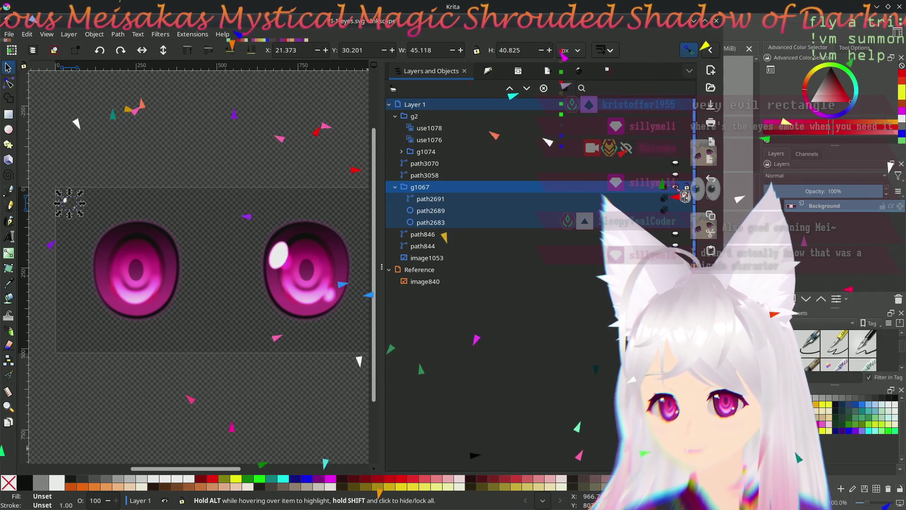
click(674, 187)
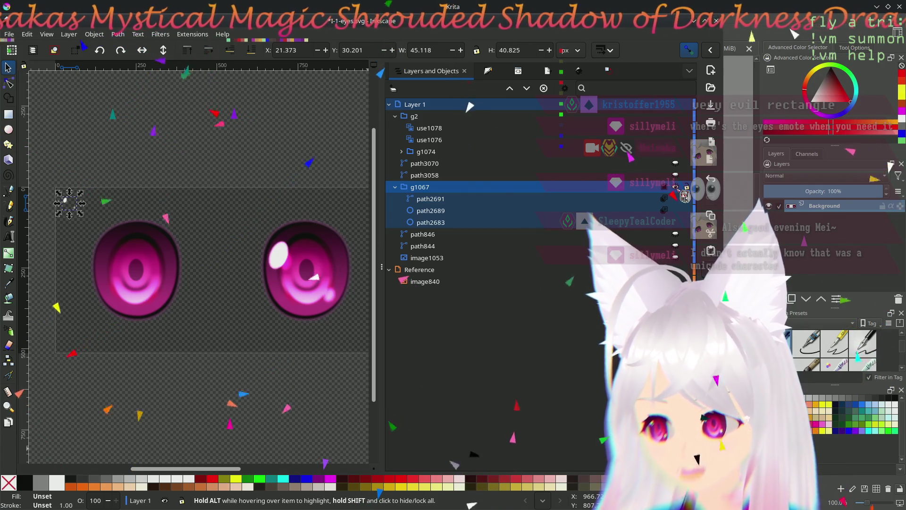
Step: Check the right eye clones, highlight group shapes, ellipse and guide image by selecting and briefly hiding them
click(464, 140)
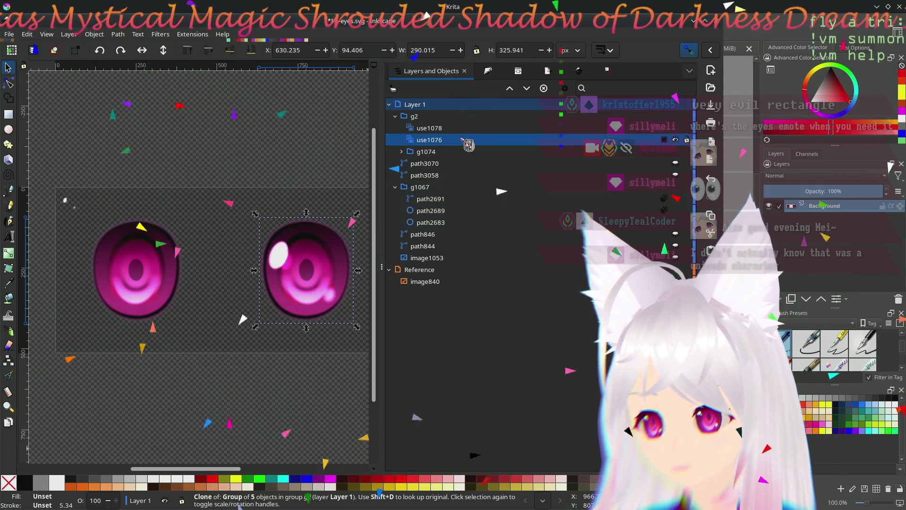
click(686, 140)
click(686, 130)
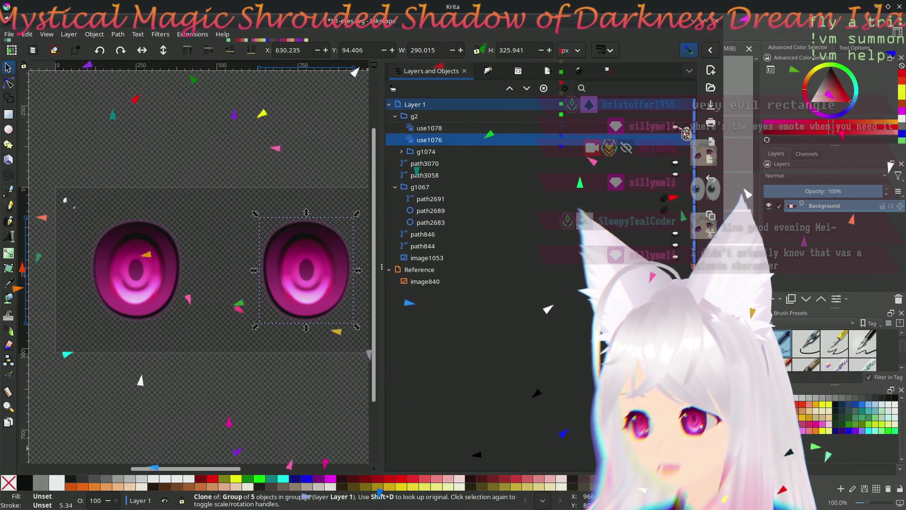
click(669, 128)
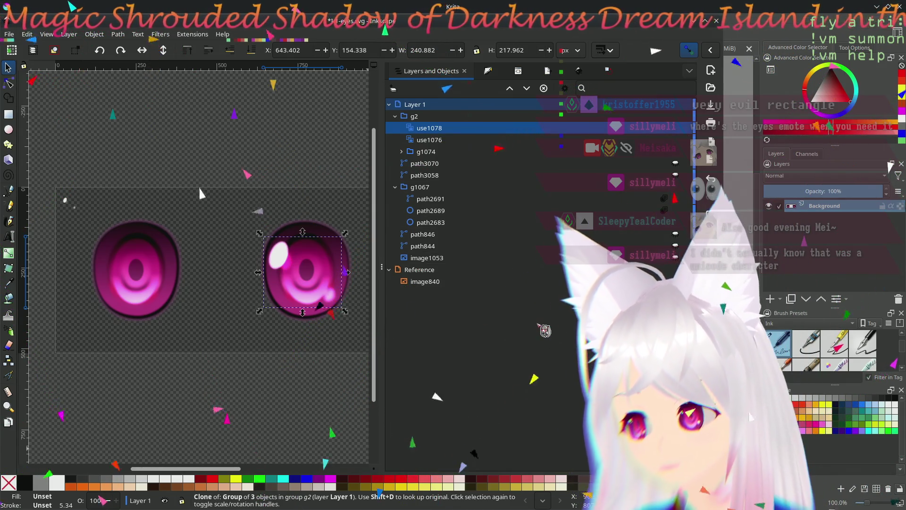
click(272, 347)
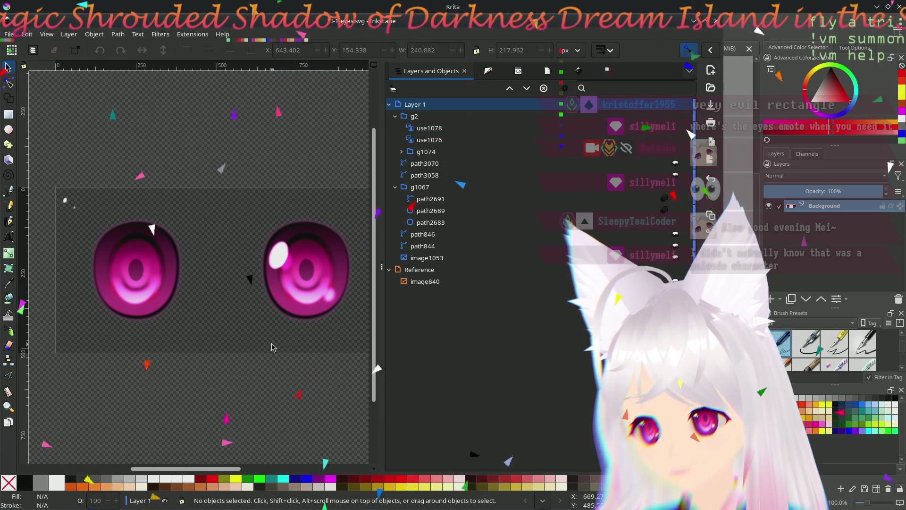
click(63, 205)
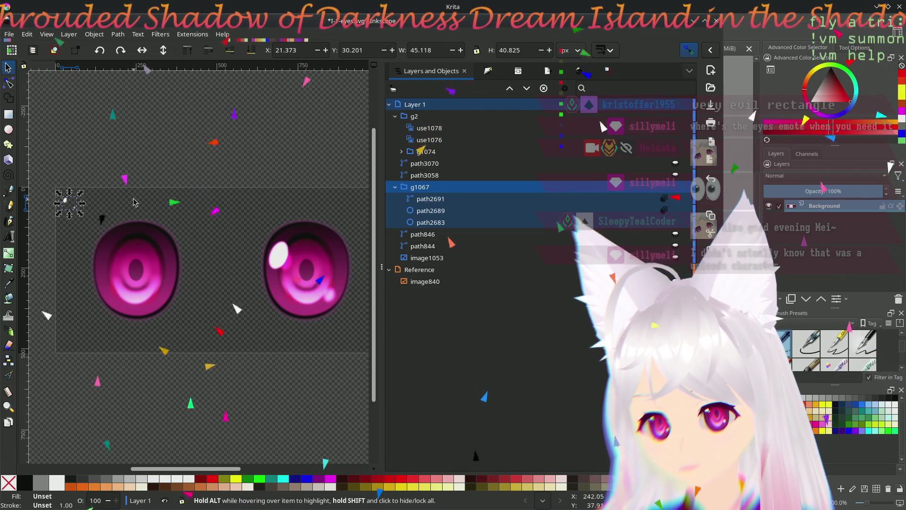
click(198, 271)
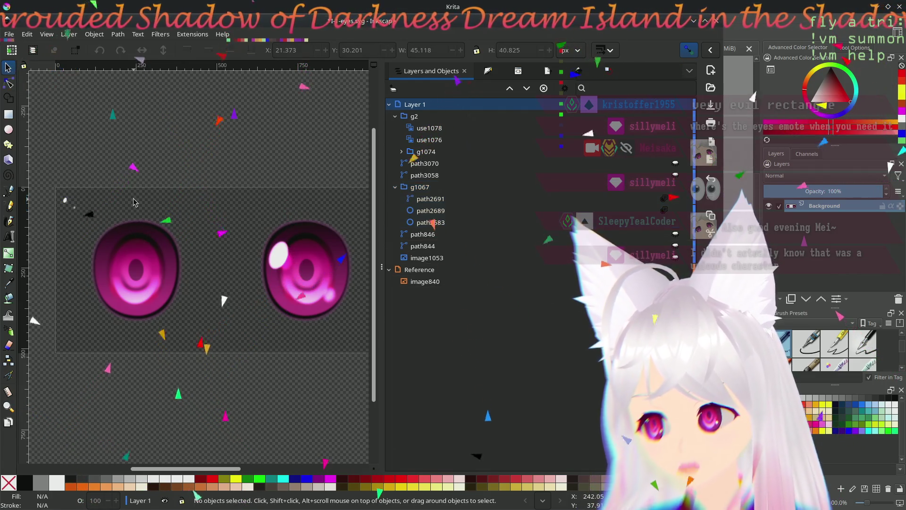
click(447, 201)
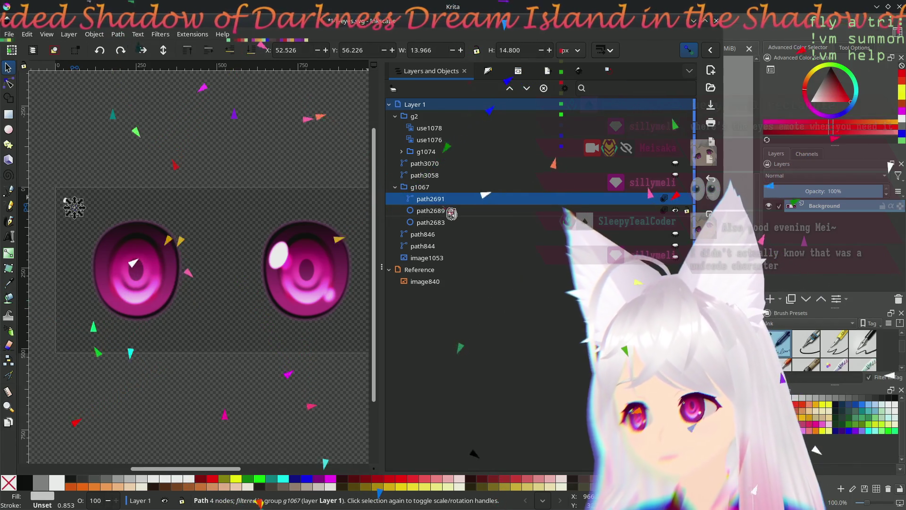
click(448, 212)
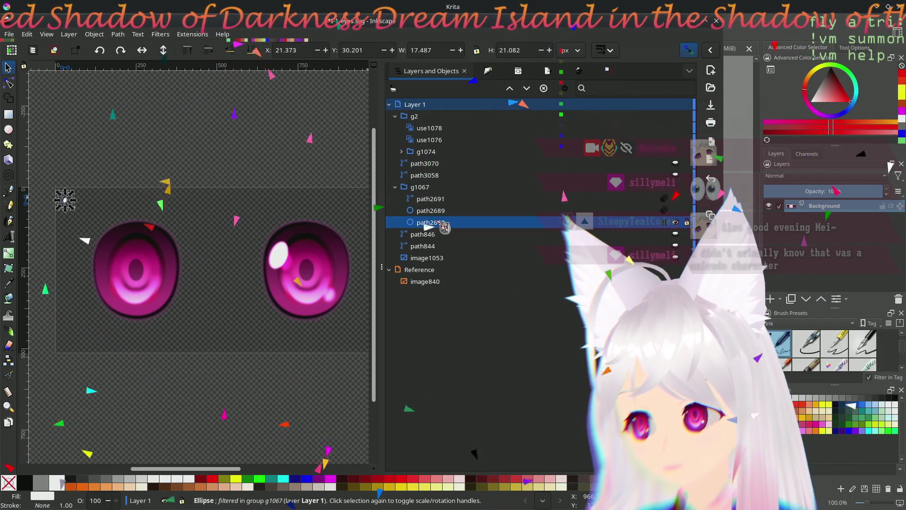
click(262, 336)
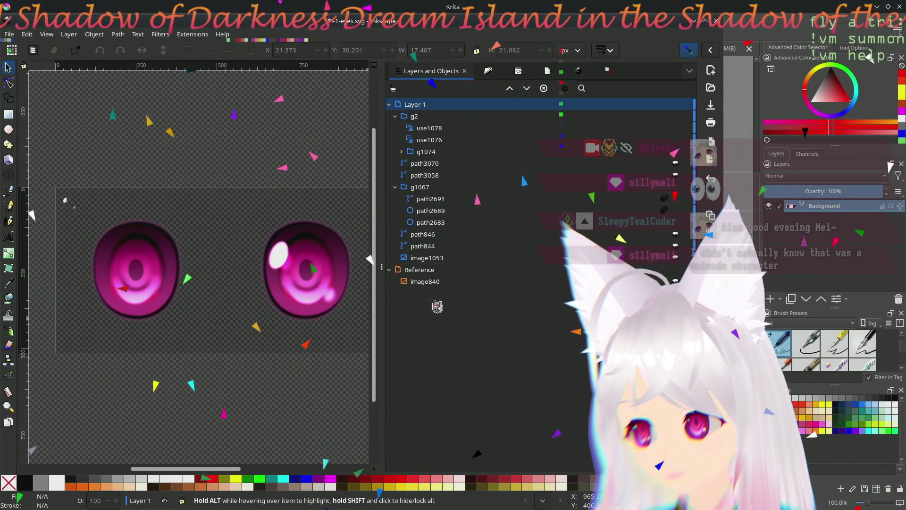
click(453, 260)
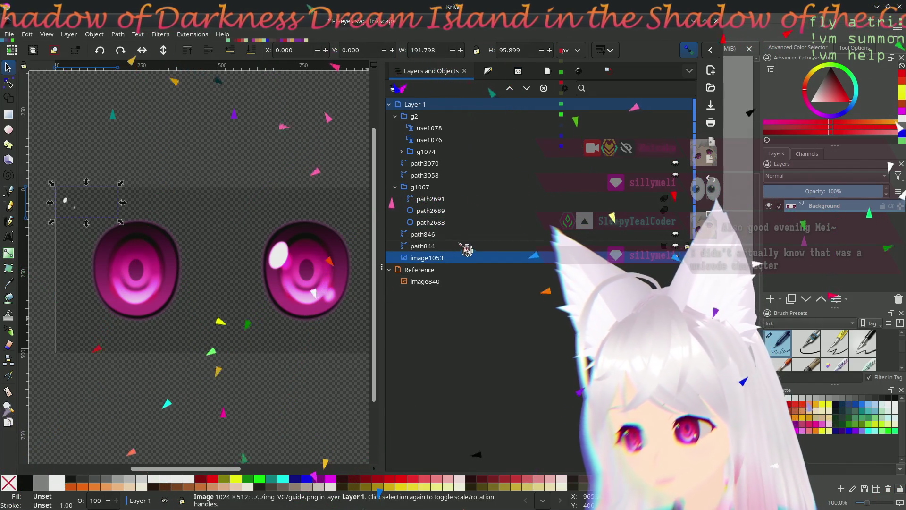
click(271, 321)
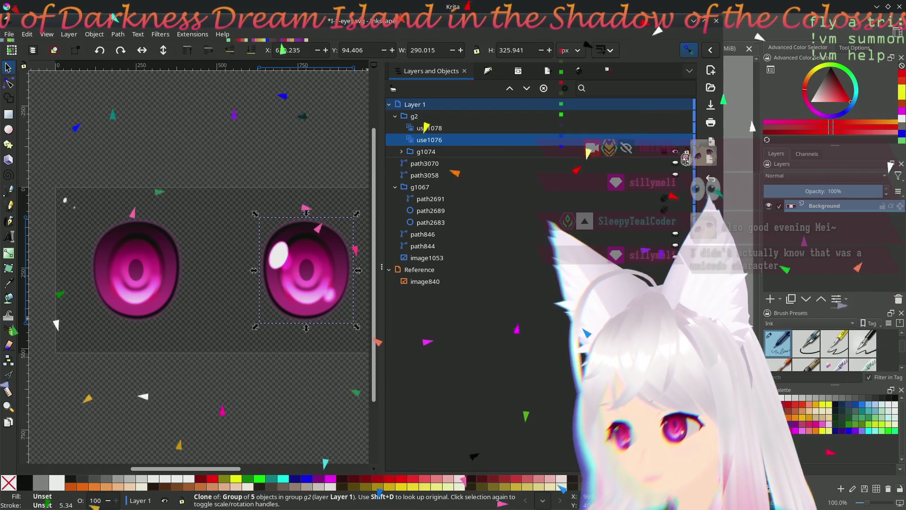
Step: Toggle the pink eye bodies, eye group and clone visibility while reviewing the path3070 and path3058 shapes
click(684, 154)
click(685, 156)
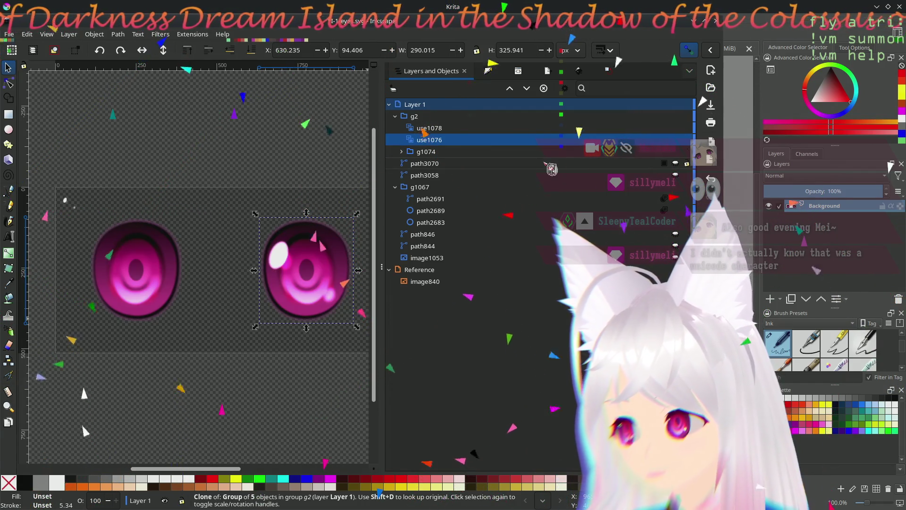
click(546, 163)
click(529, 179)
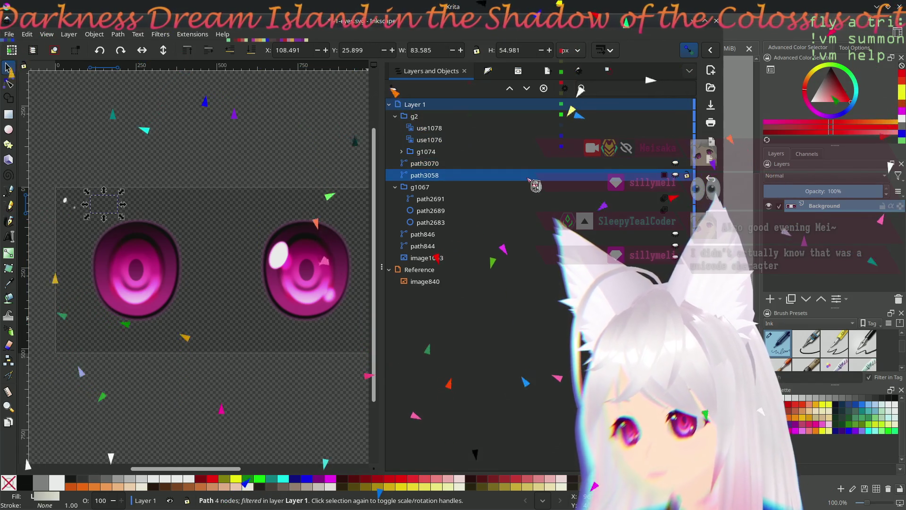
key(Up)
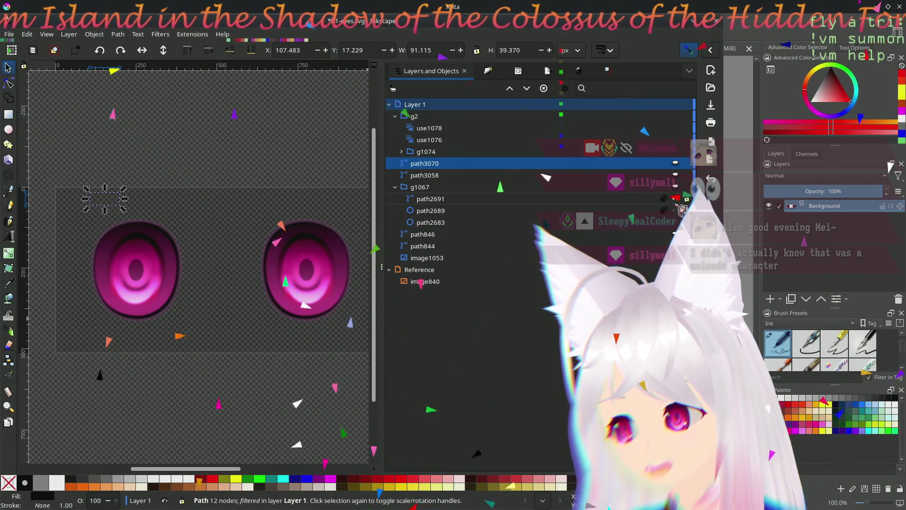
click(686, 196)
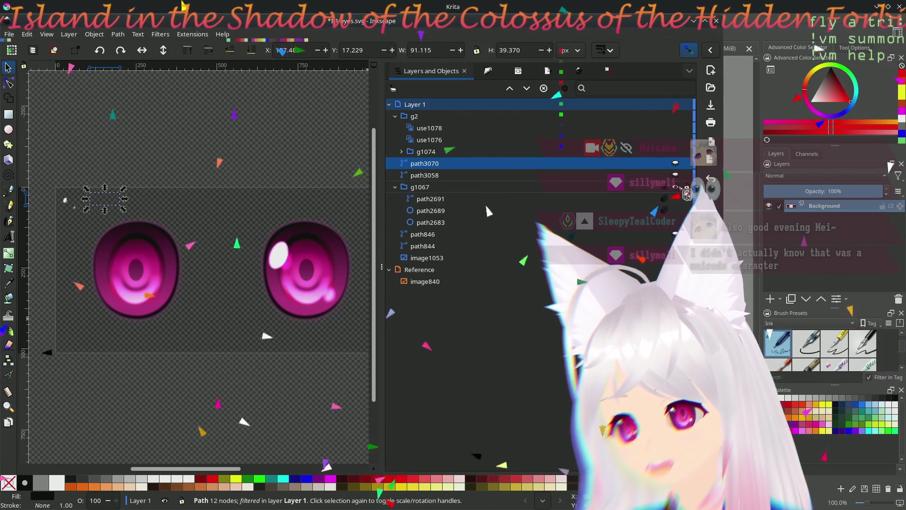
click(676, 118)
click(684, 129)
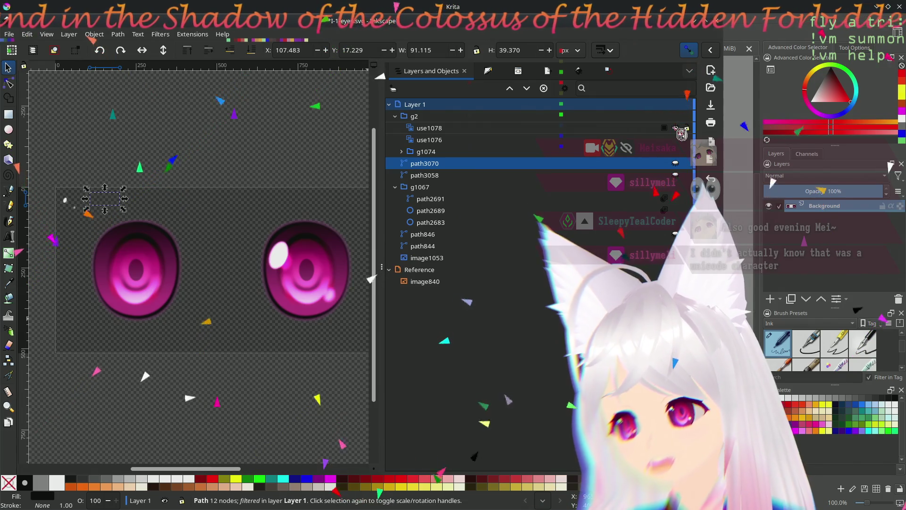
click(685, 177)
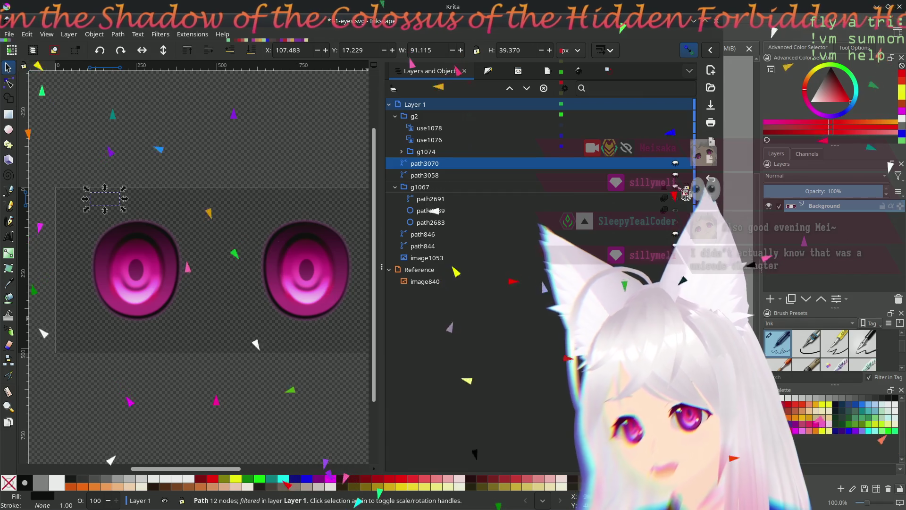
Step: Leave the right eye's white highlights hidden, deselect everything and bring up the export settings
click(685, 191)
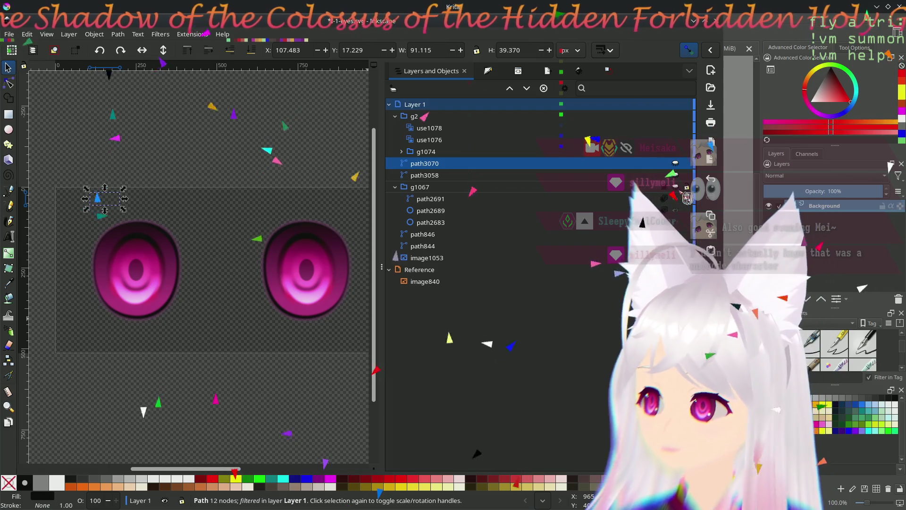
click(684, 193)
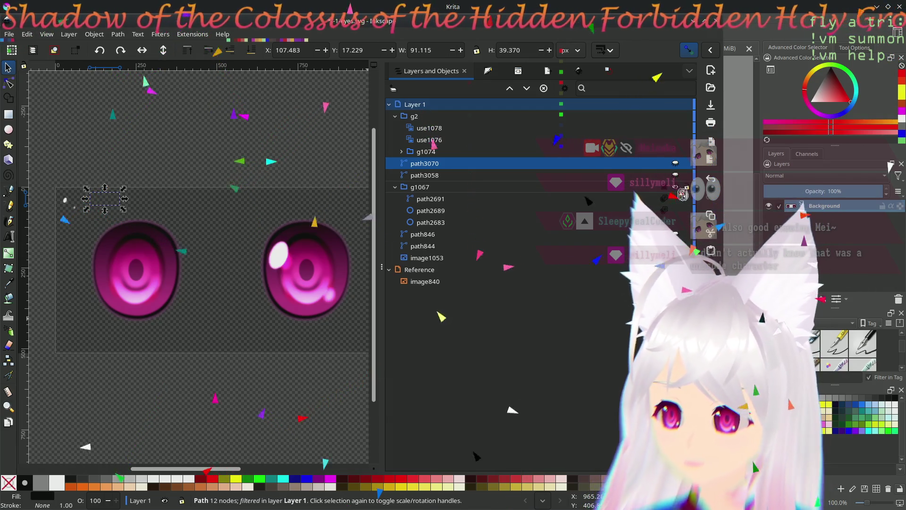
click(683, 193)
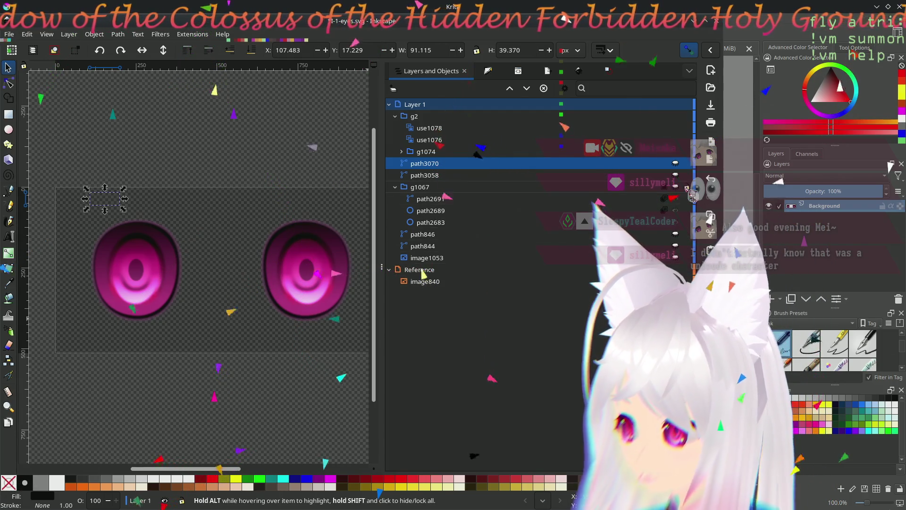
click(339, 360)
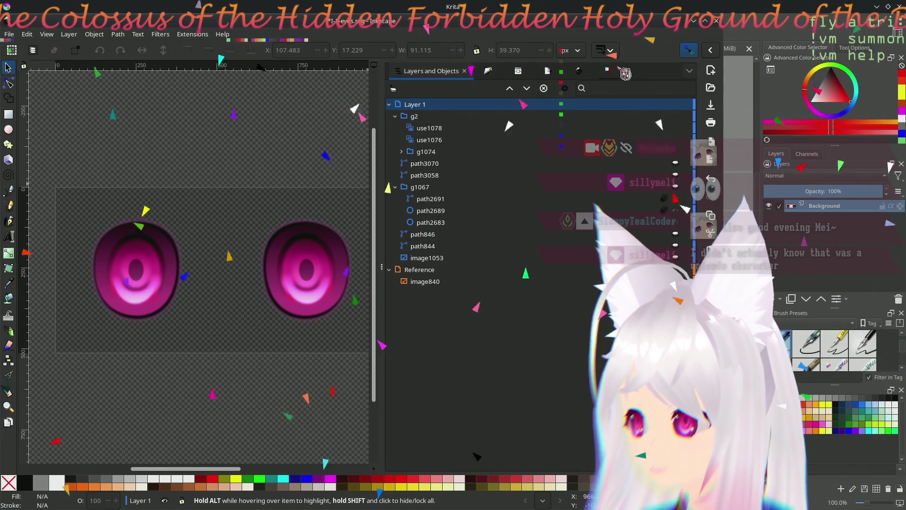
click(549, 73)
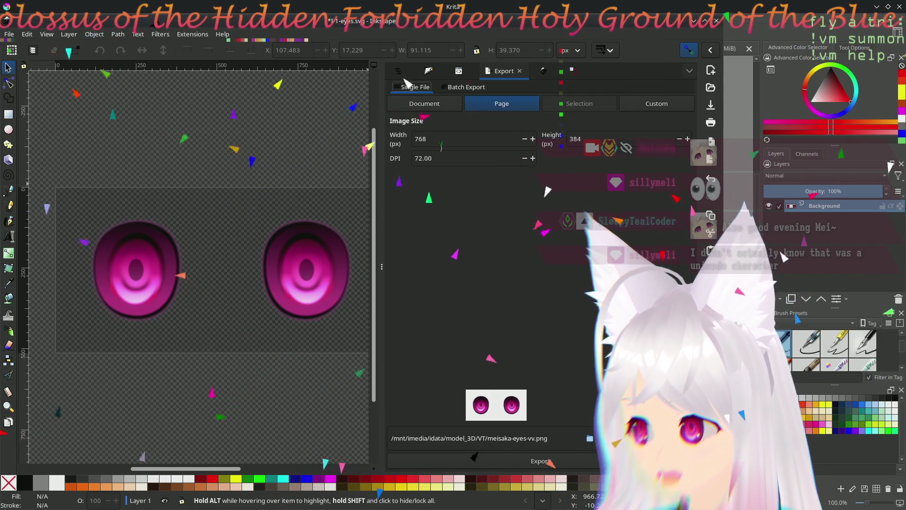
text(1024)
Step: Export the eyes drawing as a 1024×512 PNG and switch over to the Blender window
key(Tab)
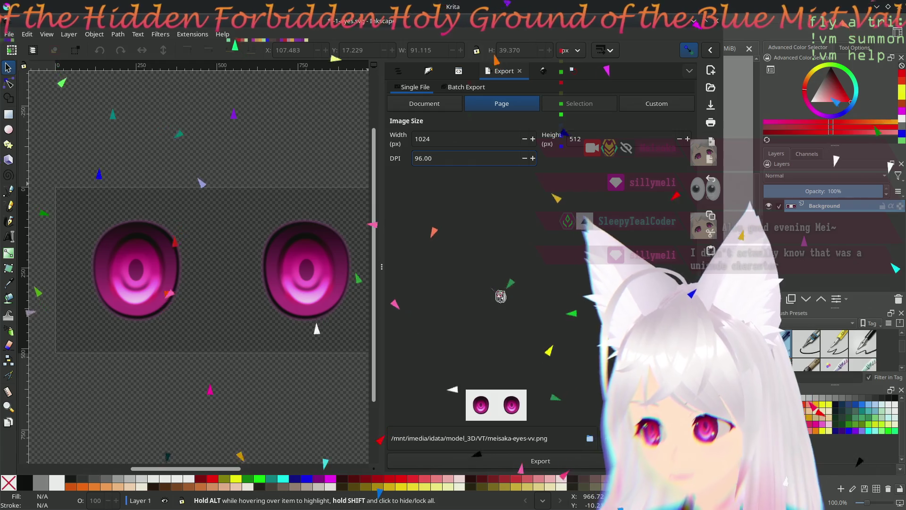
click(554, 466)
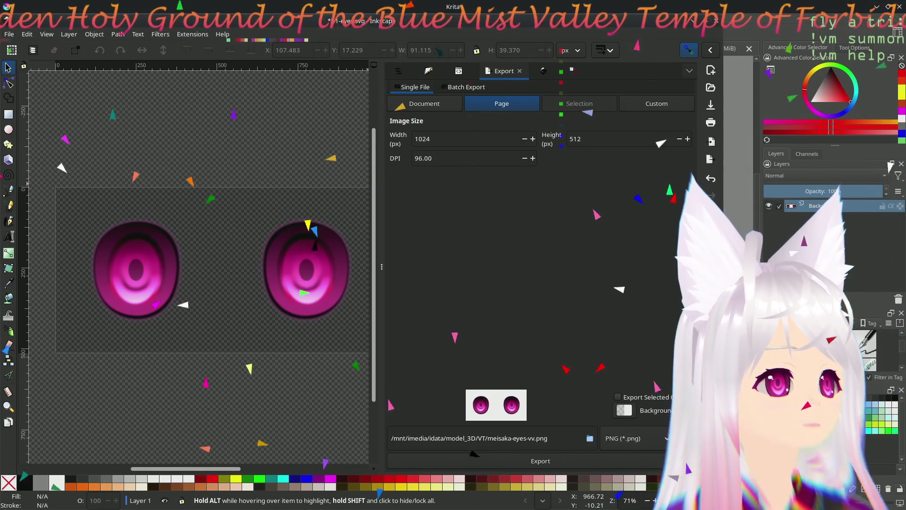
key(alt+Tab)
scroll(517, 314, down, 5)
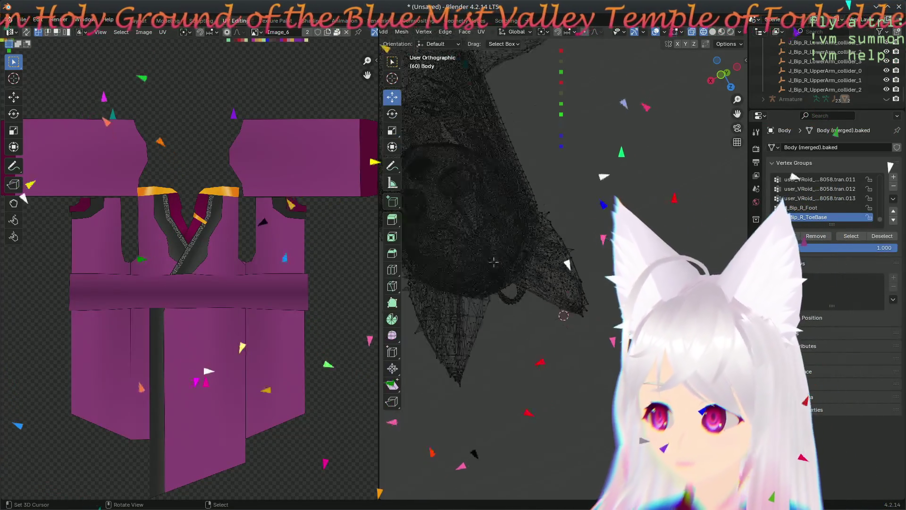
Step: Start a new General scene, discarding unsaved changes, and delete its default cube
mouse_move(518, 313)
mouse_down()
mouse_move(567, 369)
mouse_move(566, 320)
mouse_move(422, 144)
mouse_up()
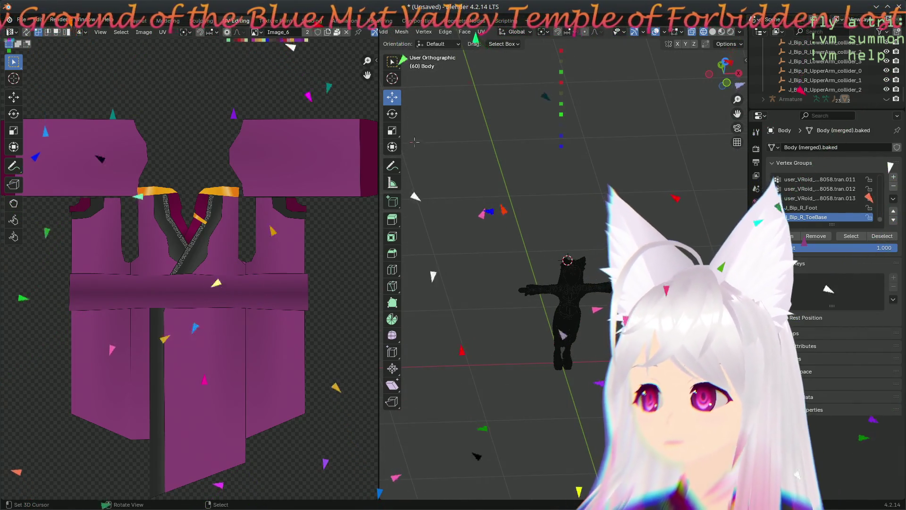
click(22, 20)
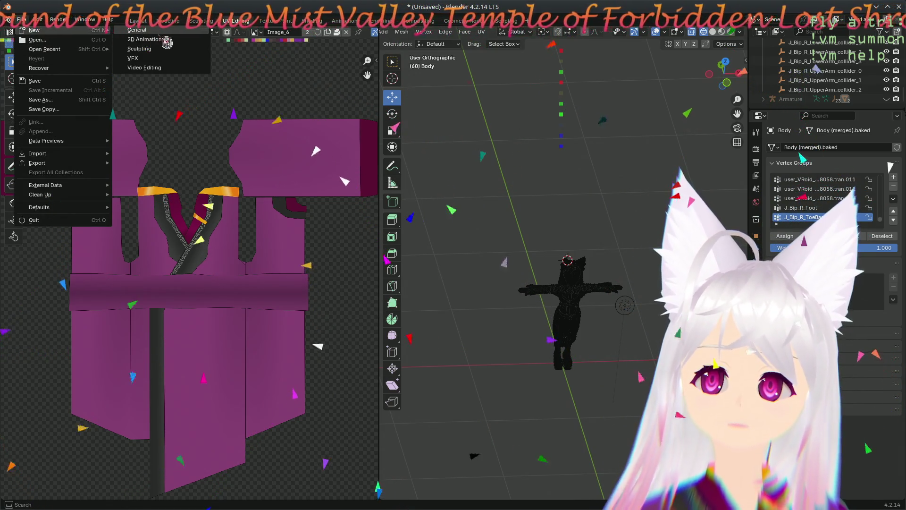
mouse_move(35, 30)
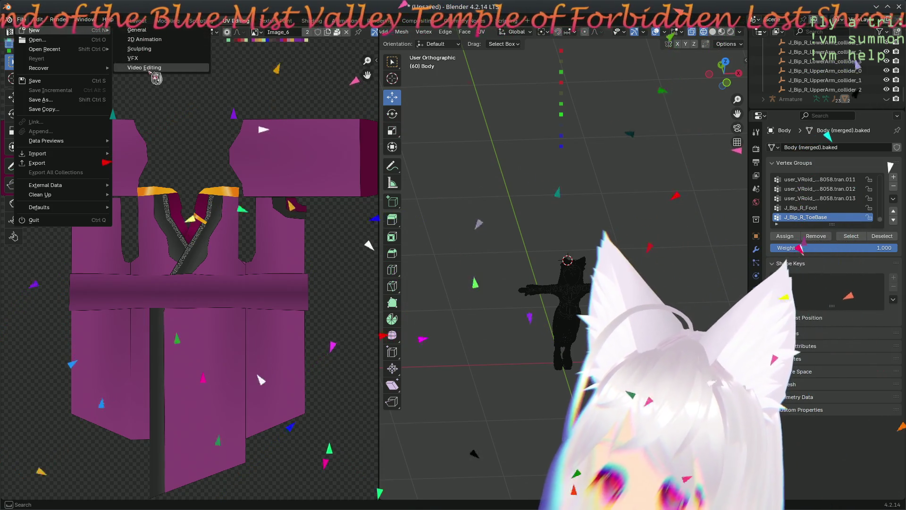
key(Escape)
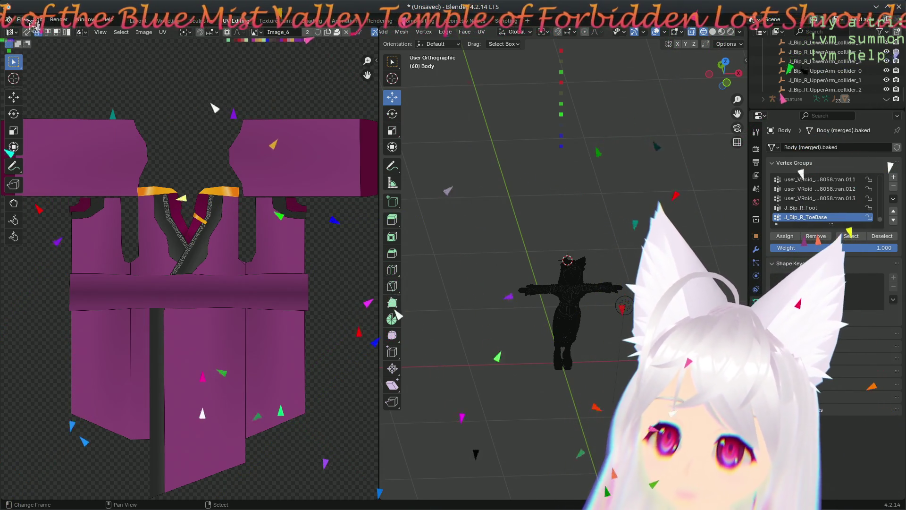
click(22, 20)
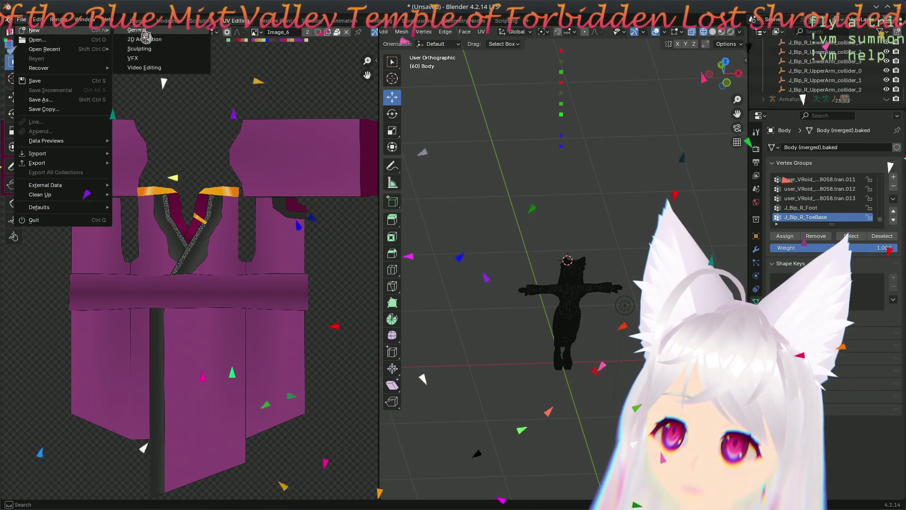
click(137, 30)
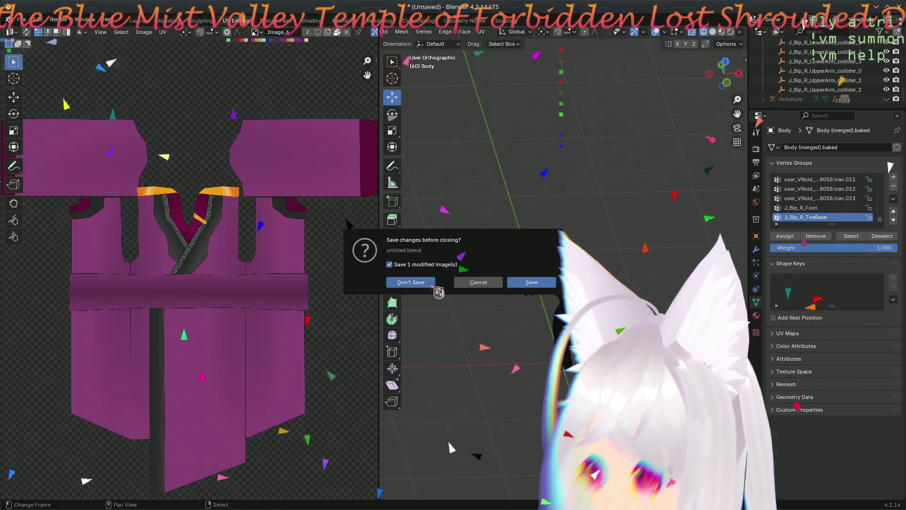
click(414, 282)
key(Delete)
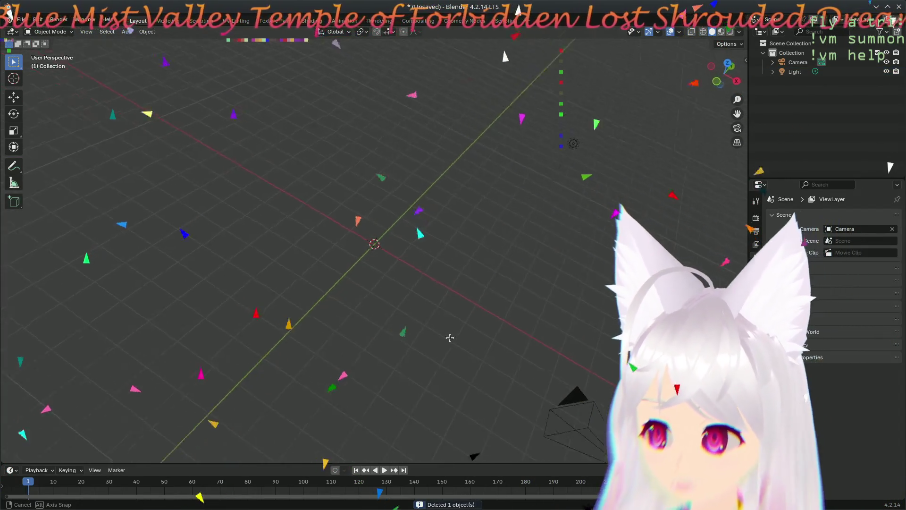
Step: Import the Sage Mei-7-s.vrm avatar from the recent VT folder via File > Import > VRM
drag(475, 309, 340, 310)
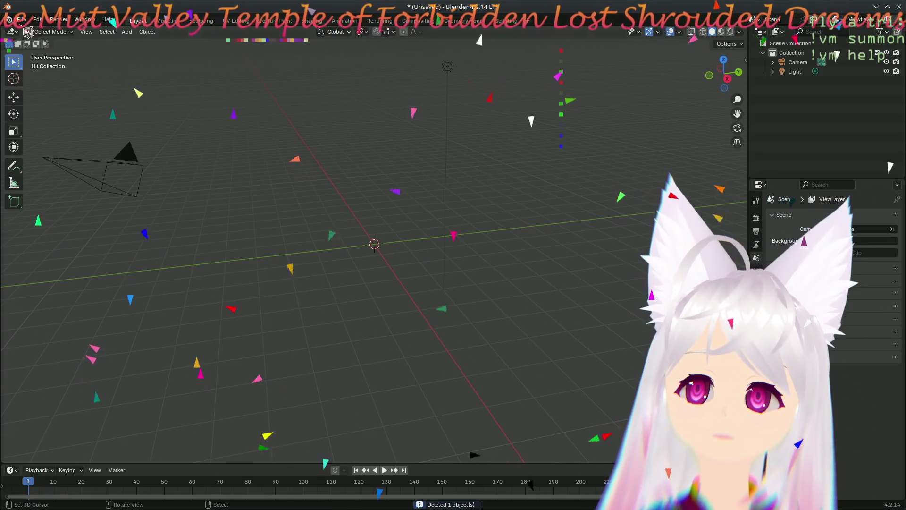
click(32, 20)
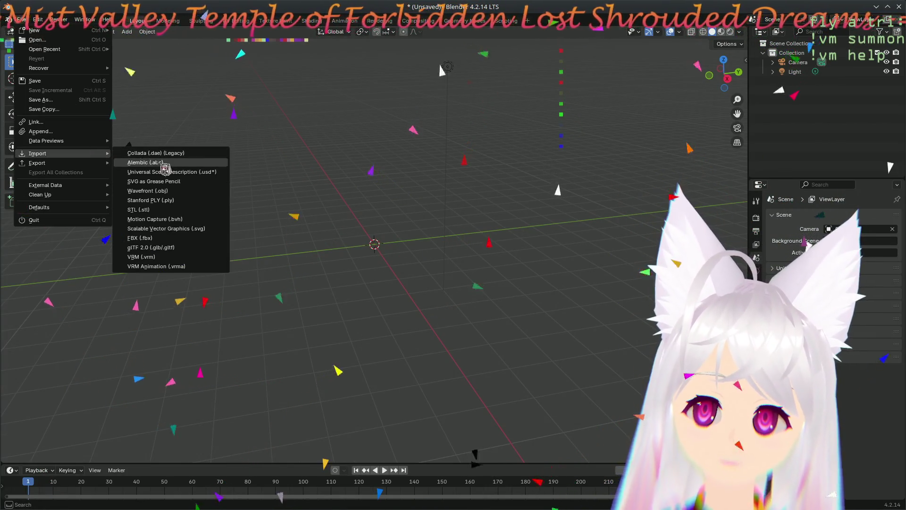
click(174, 257)
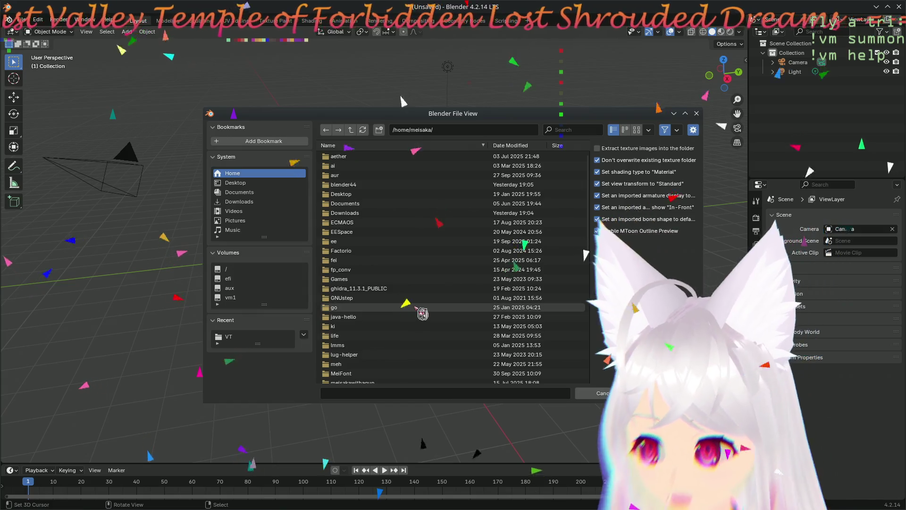
scroll(419, 310, down, 2)
scroll(419, 269, down, 3)
scroll(425, 241, down, 3)
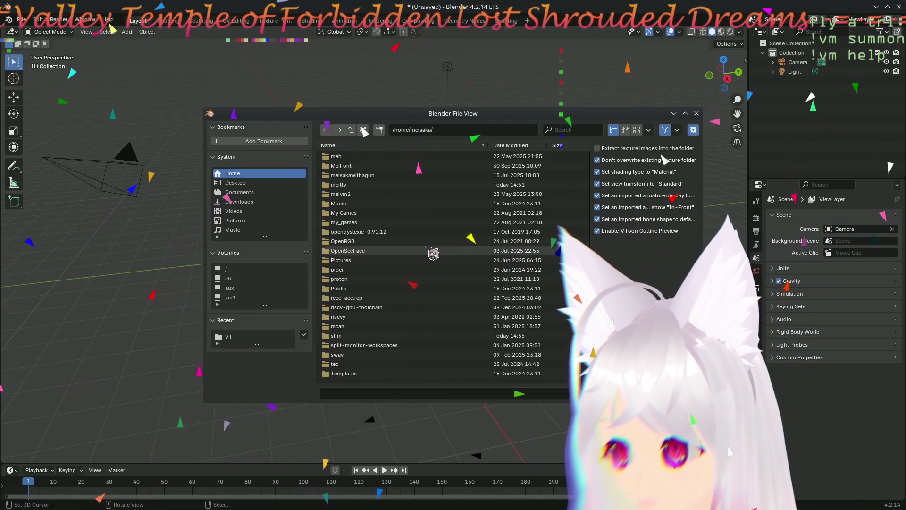
scroll(431, 198, down, 3)
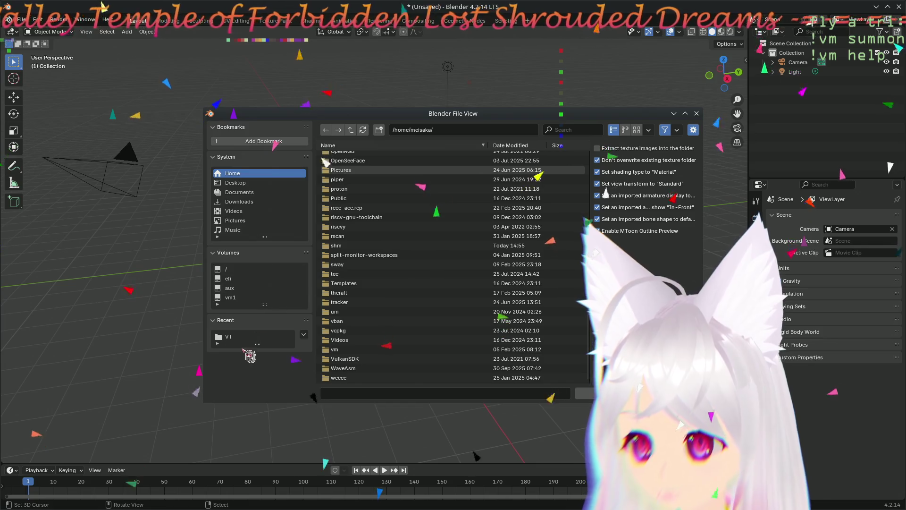
click(237, 339)
scroll(451, 253, down, 1)
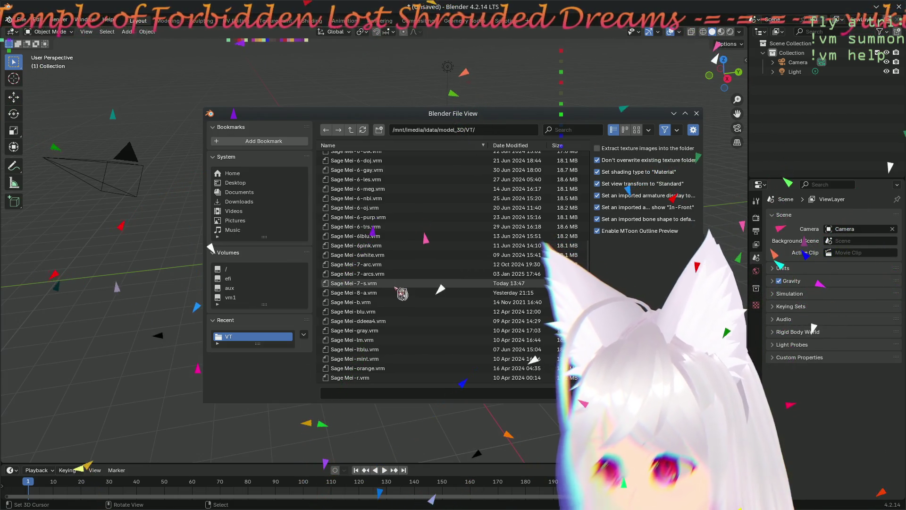
click(399, 285)
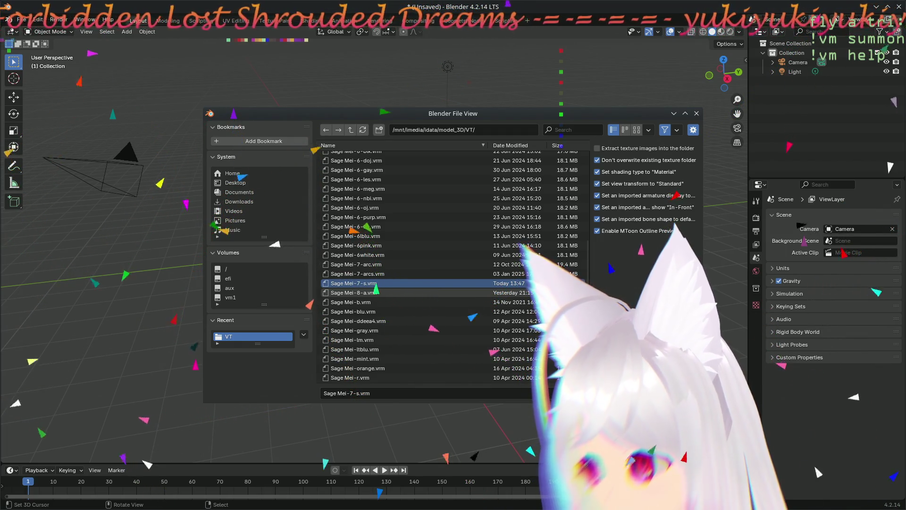
key(Return)
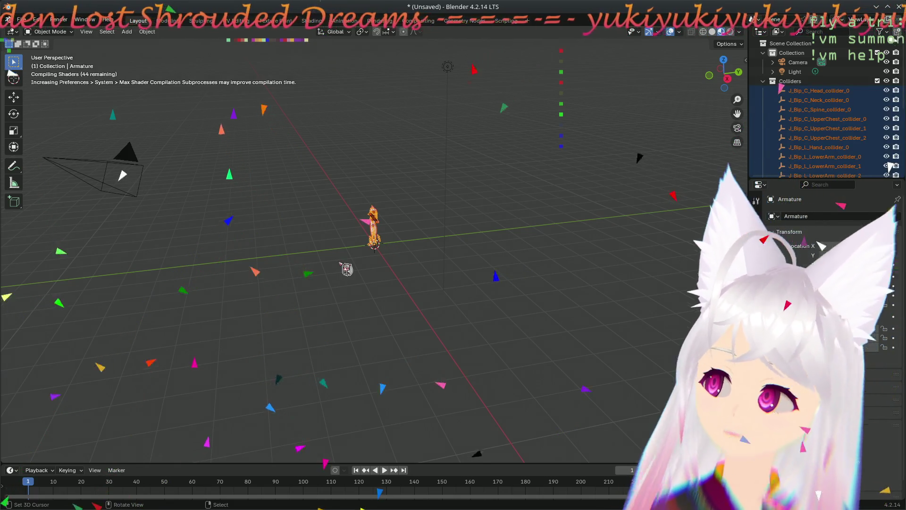
Step: Orbit around the imported avatar, collapse the Colliders collection and expand the Armature's parts
mouse_move(331, 255)
mouse_down()
mouse_move(479, 274)
mouse_move(453, 213)
mouse_move(488, 314)
mouse_up()
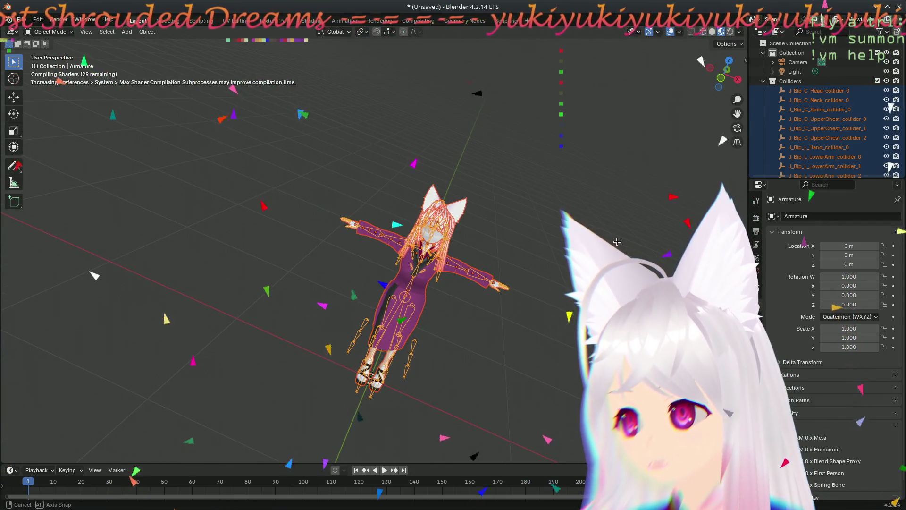
drag(617, 242, 547, 196)
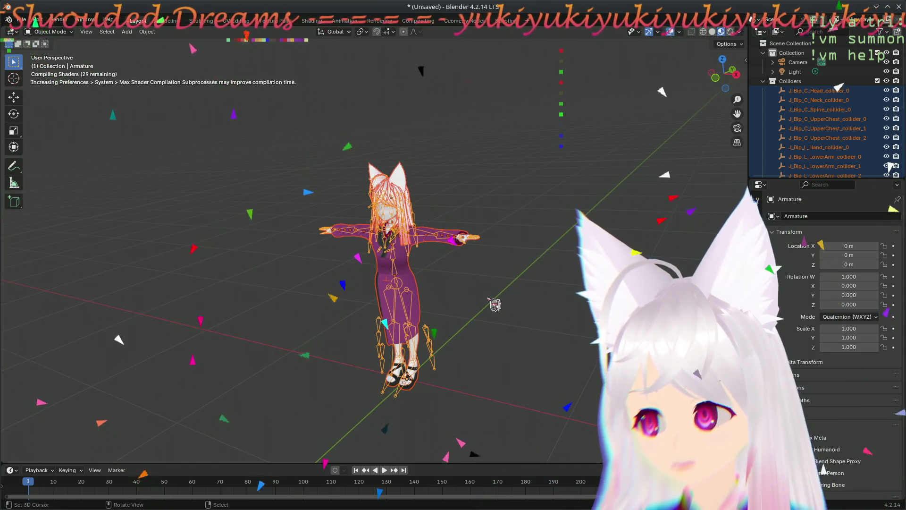
scroll(492, 285, up, 5)
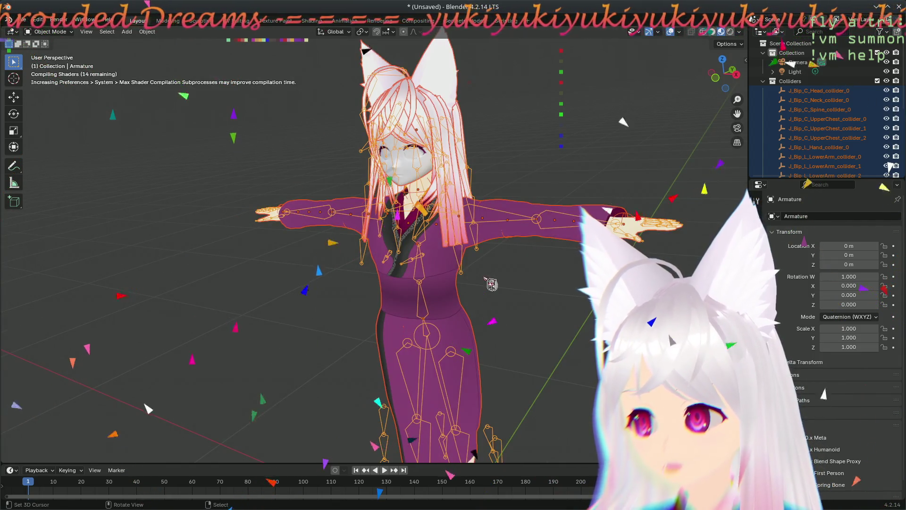
scroll(491, 285, down, 2)
drag(483, 276, 414, 270)
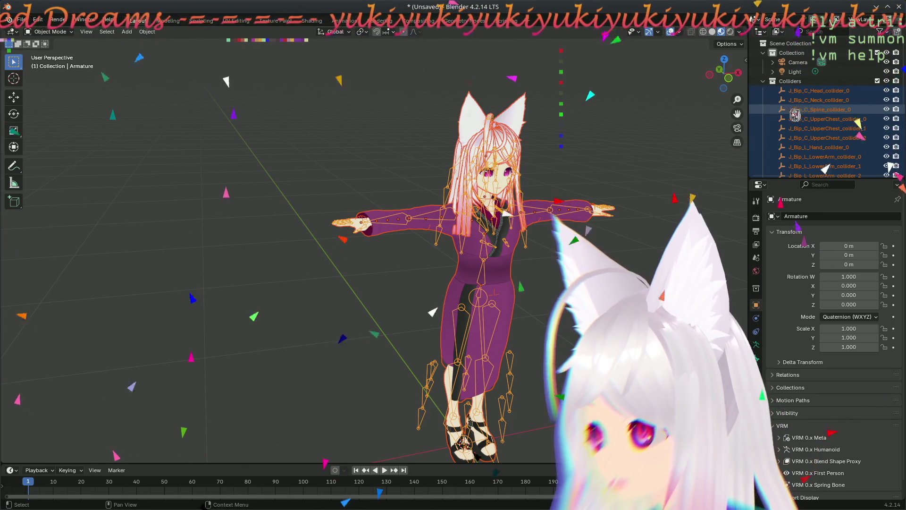
click(774, 81)
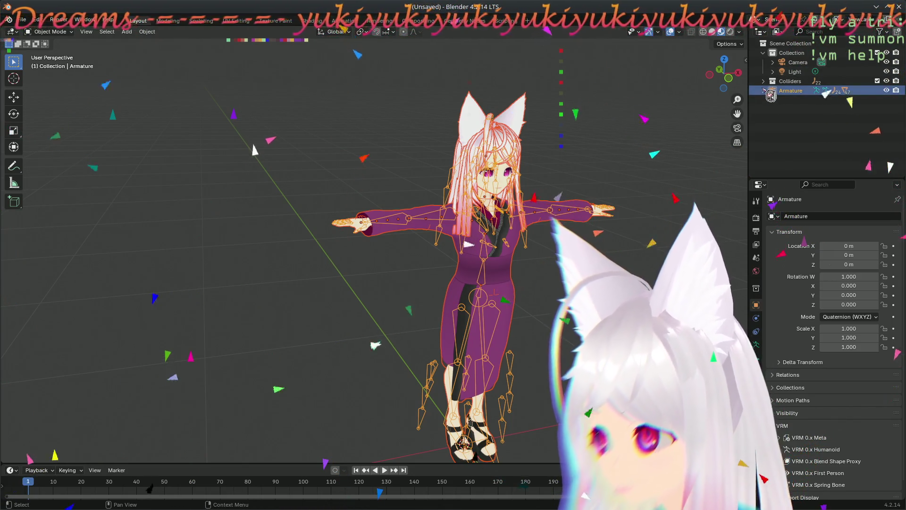
click(765, 91)
drag(488, 333, 506, 335)
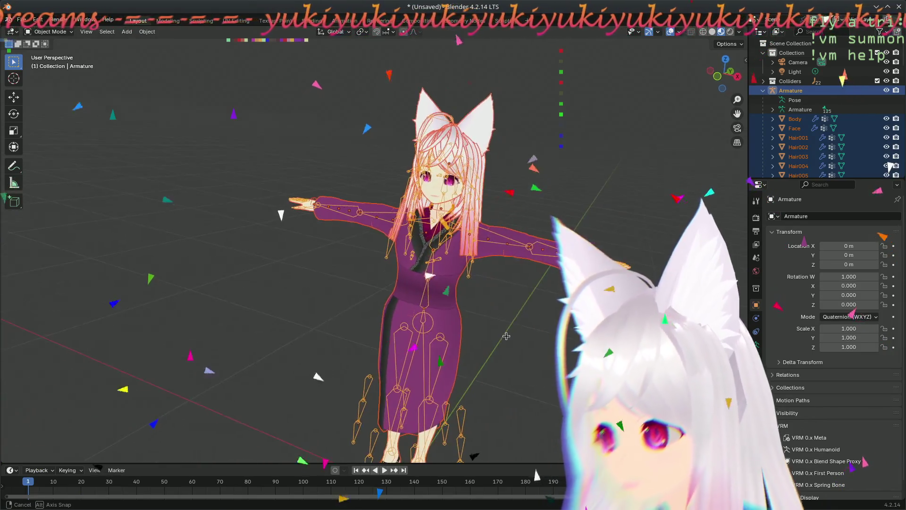
Step: Select the hair objects, Hair030 and the Body object while viewing the avatar from several angles
click(487, 172)
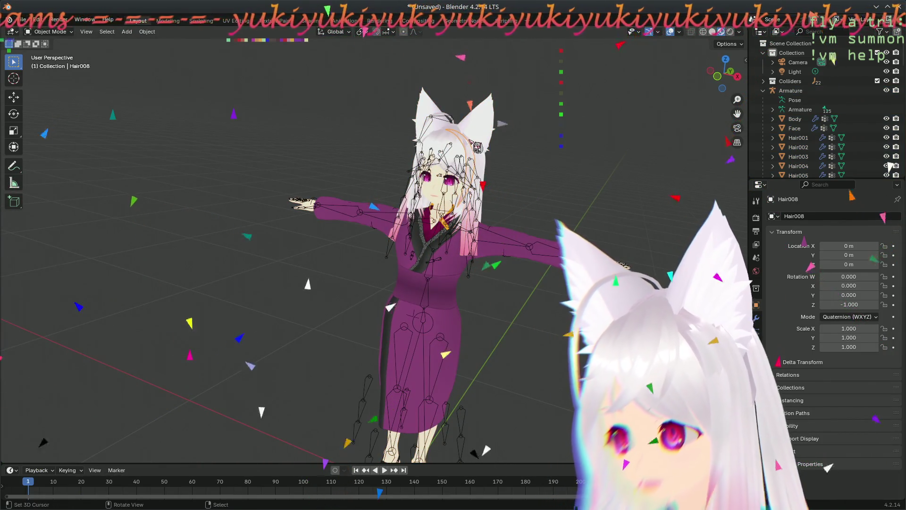
mouse_move(425, 284)
mouse_down()
mouse_move(440, 312)
mouse_move(376, 219)
mouse_move(569, 226)
mouse_up()
click(426, 333)
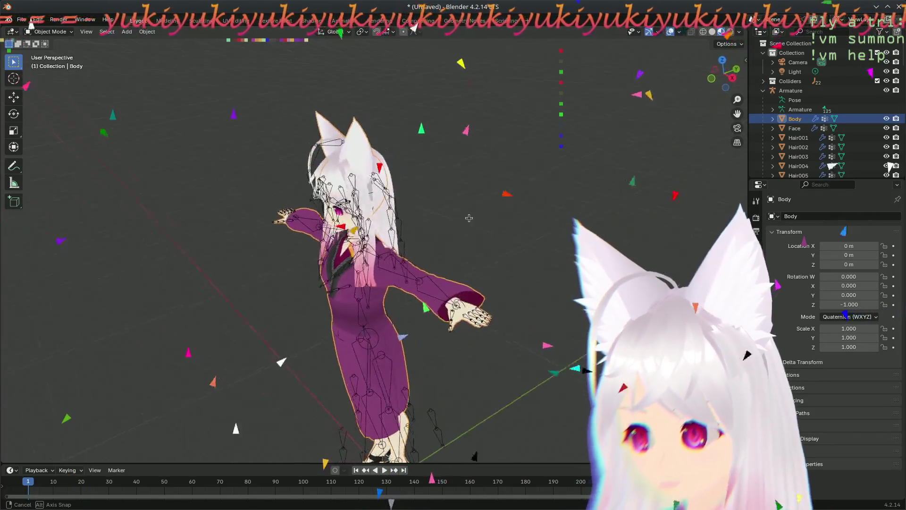
drag(569, 226, 425, 283)
click(344, 294)
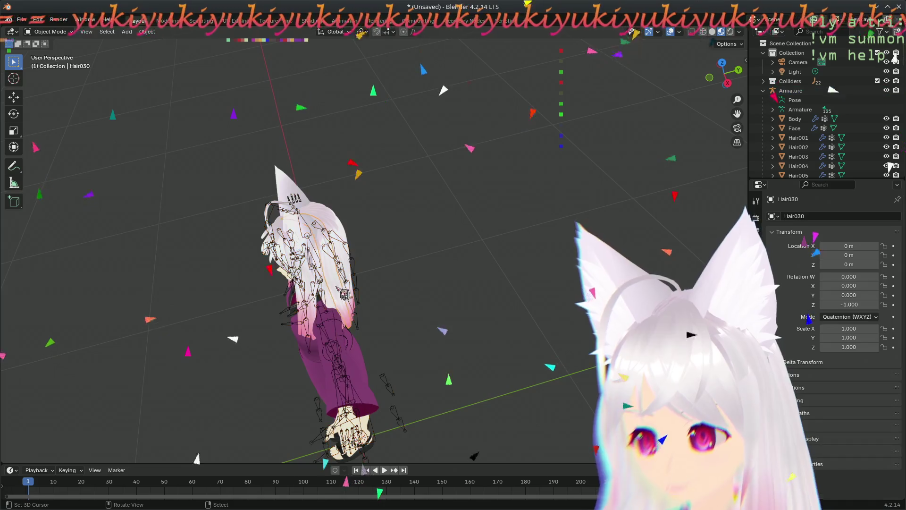
drag(344, 294, 424, 284)
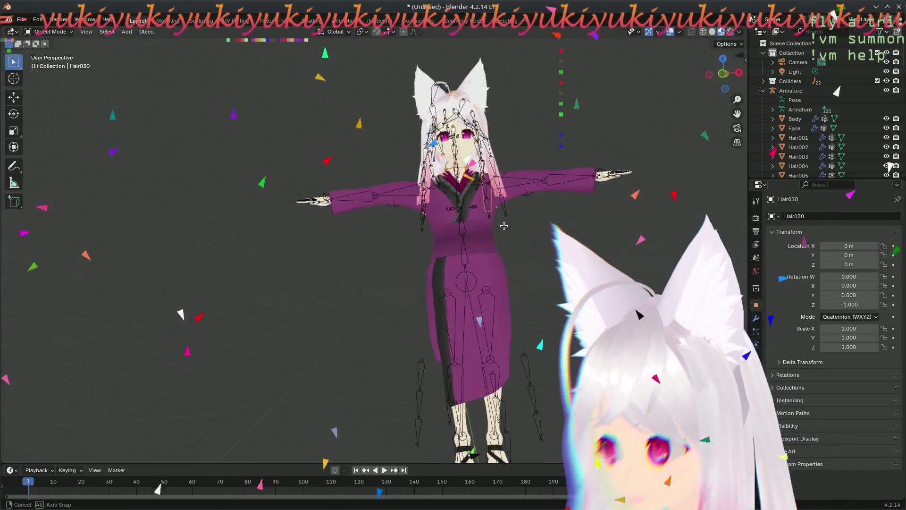
click(483, 124)
key(Tab)
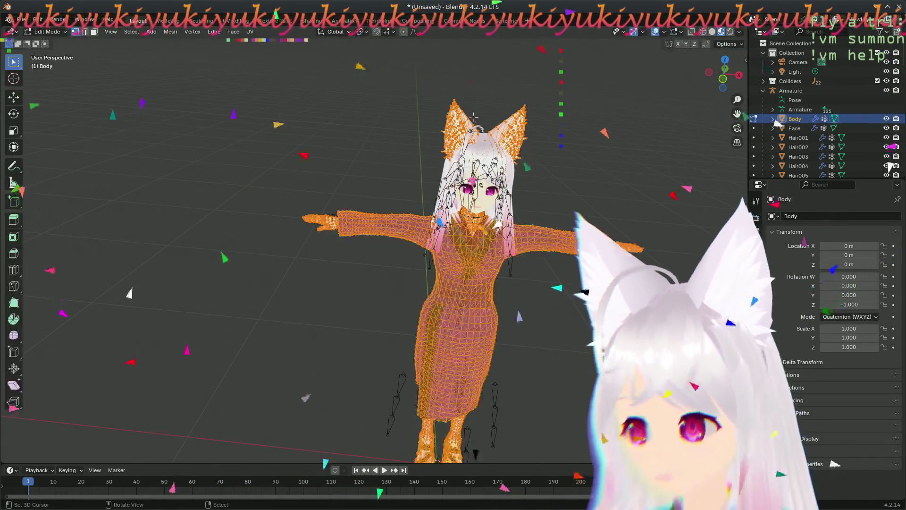
drag(453, 283, 354, 297)
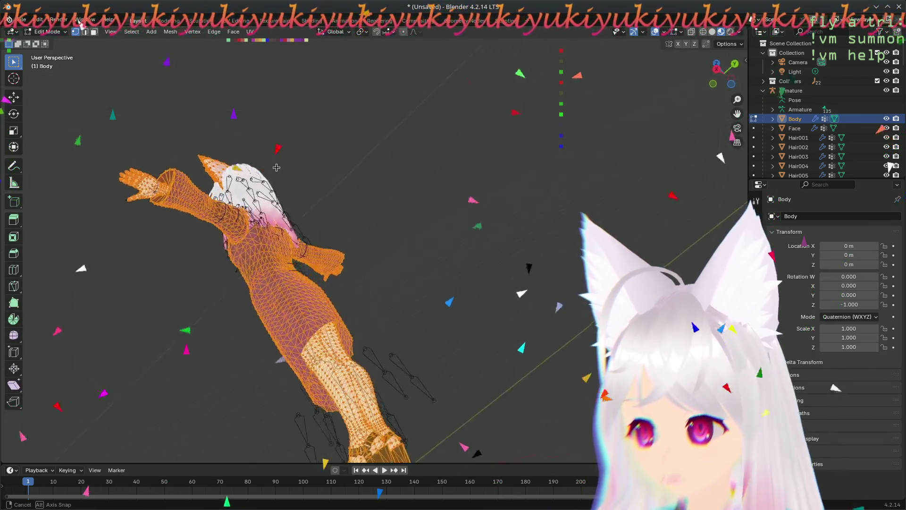
mouse_move(518, 260)
mouse_down()
mouse_move(538, 242)
mouse_move(519, 276)
mouse_up()
key(Tab)
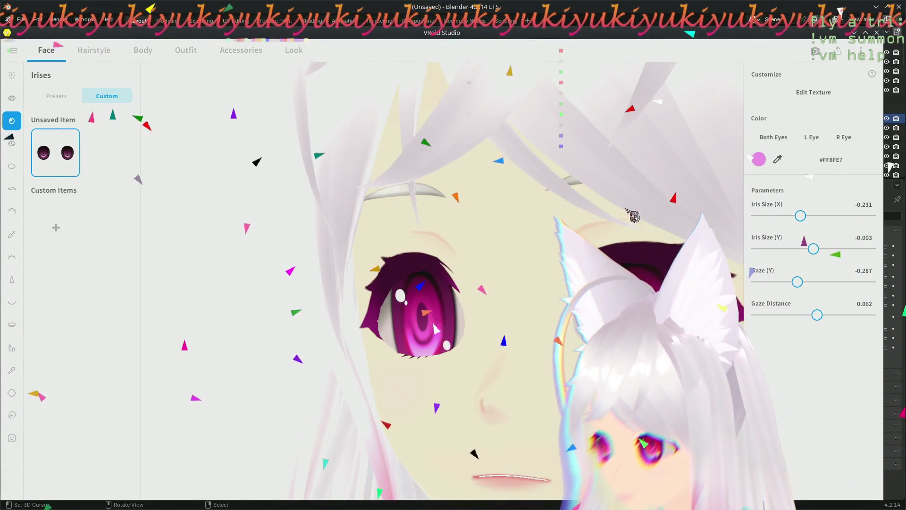
Step: Briefly show and close the help and settings list at the top right
click(863, 61)
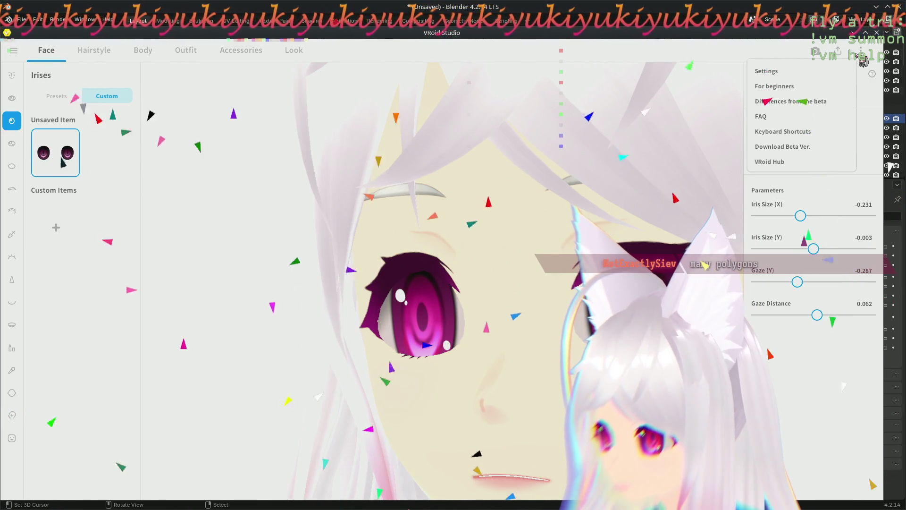
click(845, 54)
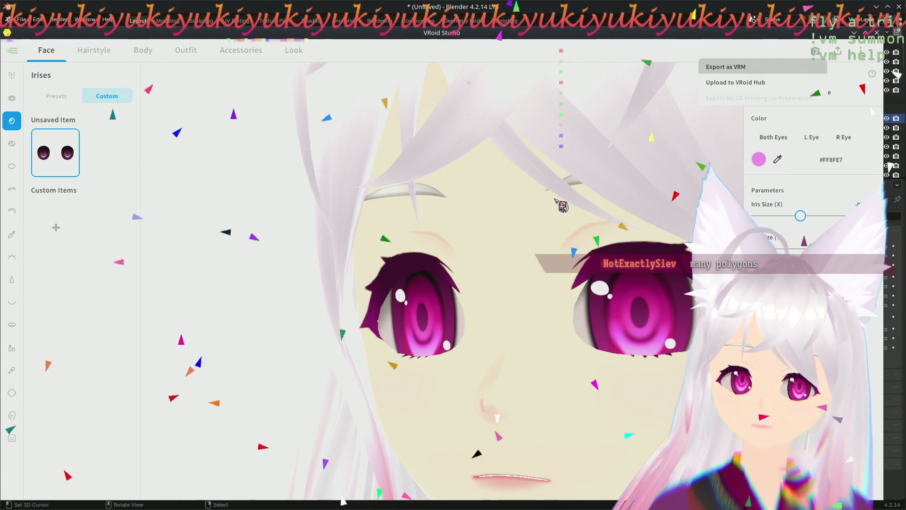
Step: Enter the VRM export screen, rotate the preview and expand then collapse the Reduce Materials and Reduce Polygons sections
key(Return)
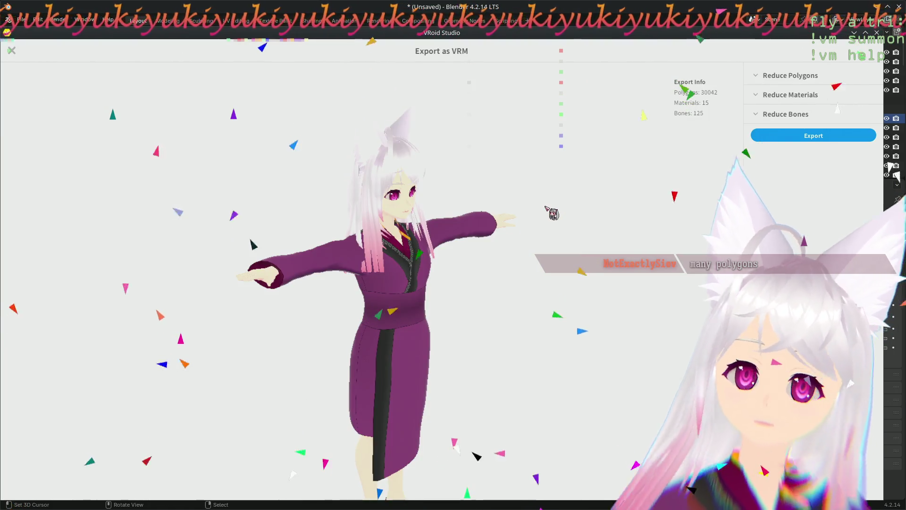
mouse_move(610, 281)
mouse_down()
mouse_move(478, 323)
mouse_move(553, 308)
mouse_up()
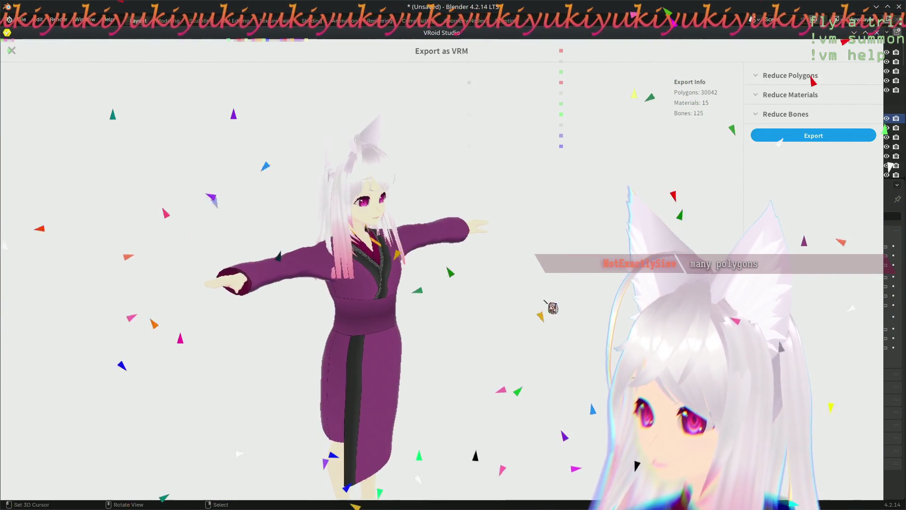
mouse_move(441, 394)
mouse_down()
mouse_move(471, 387)
mouse_move(467, 375)
mouse_move(569, 365)
mouse_move(510, 330)
mouse_move(536, 361)
mouse_move(459, 379)
mouse_move(476, 398)
mouse_up()
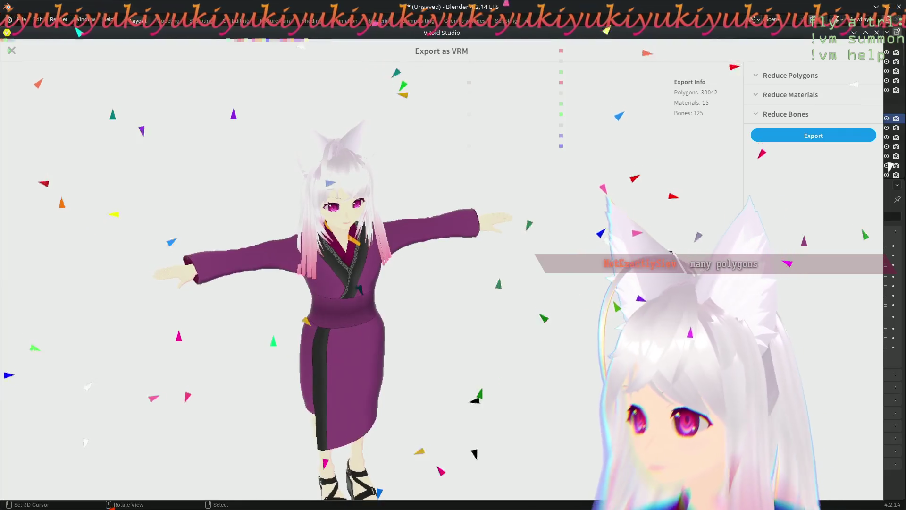
click(766, 103)
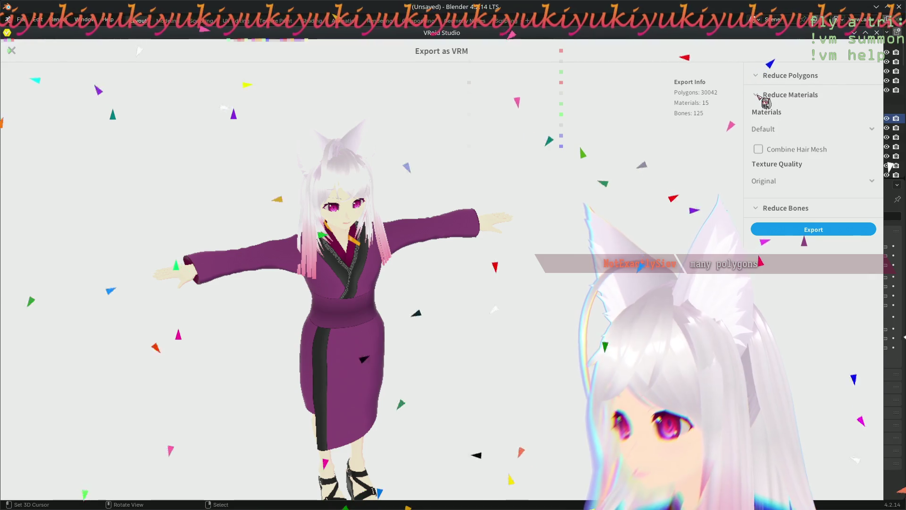
click(765, 99)
click(762, 76)
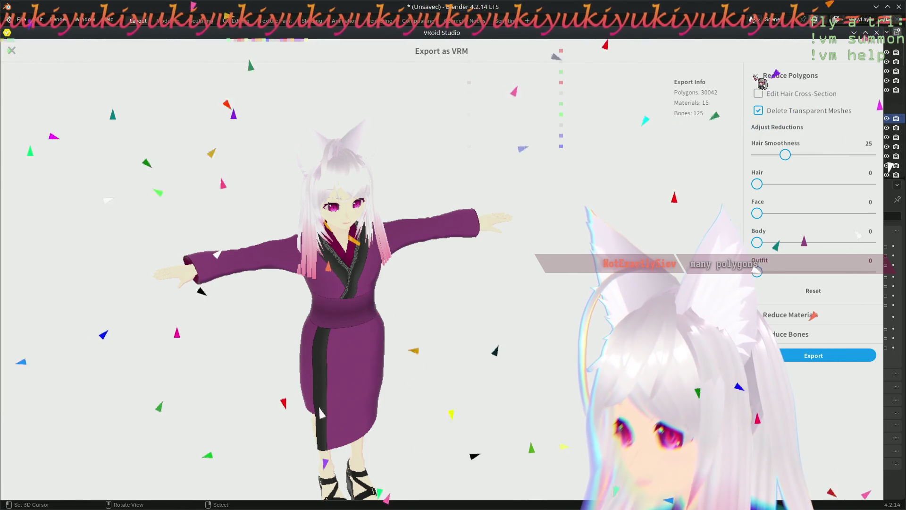
click(762, 77)
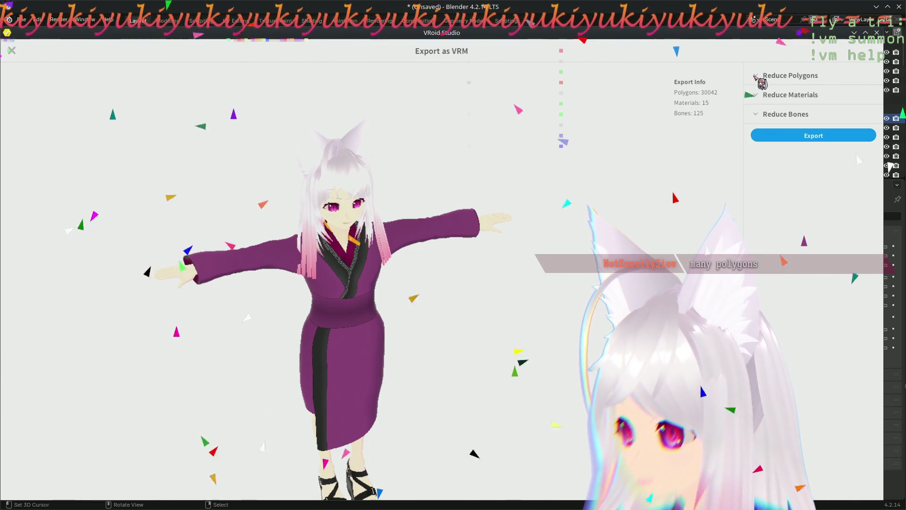
click(762, 76)
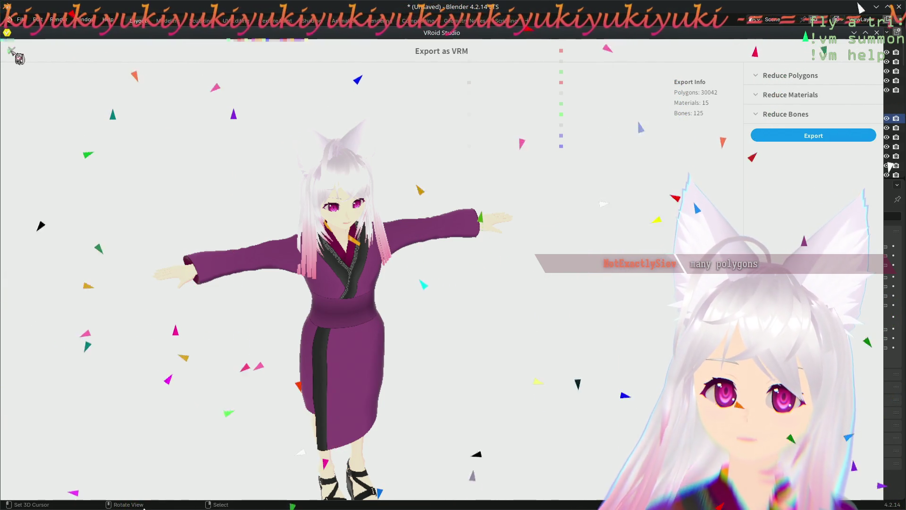
Step: Close the VRM export screen and file options, then orbit the rigged avatar to a frontal view in Blender
click(14, 54)
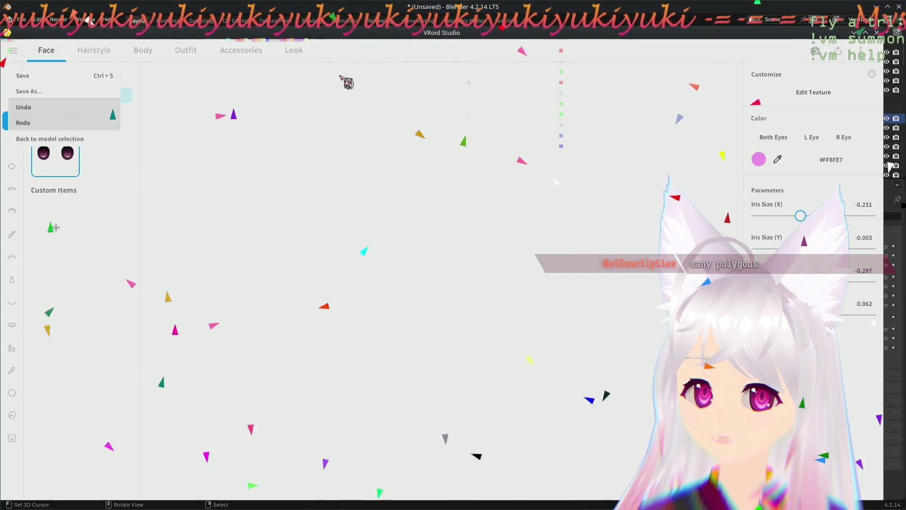
click(389, 55)
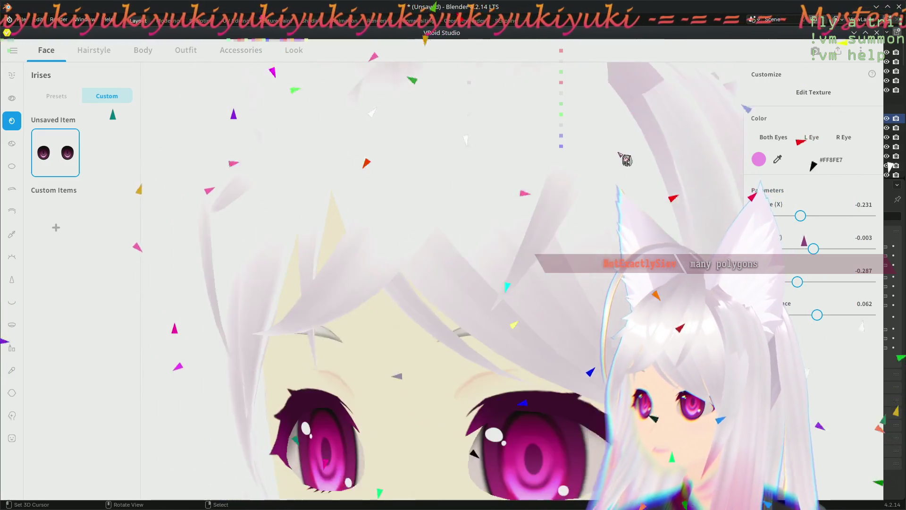
scroll(626, 160, down, 1)
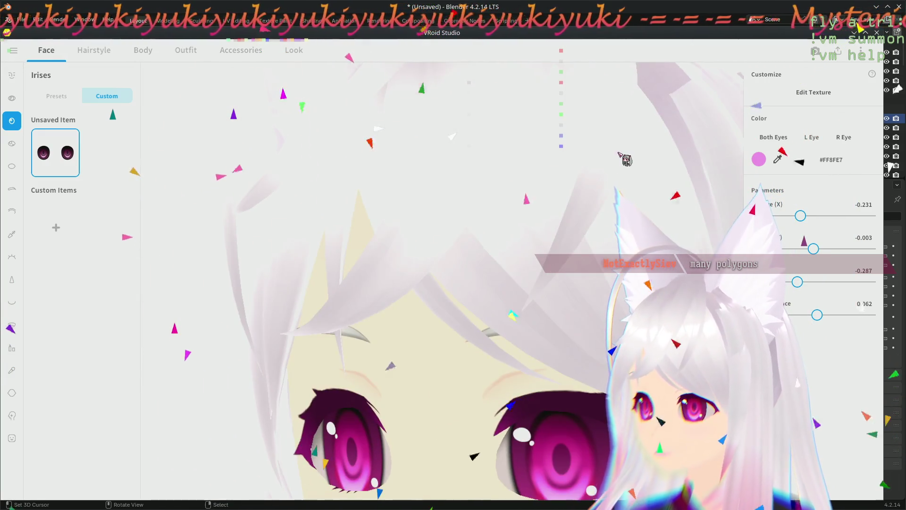
scroll(626, 159, down, 1)
scroll(626, 158, down, 1)
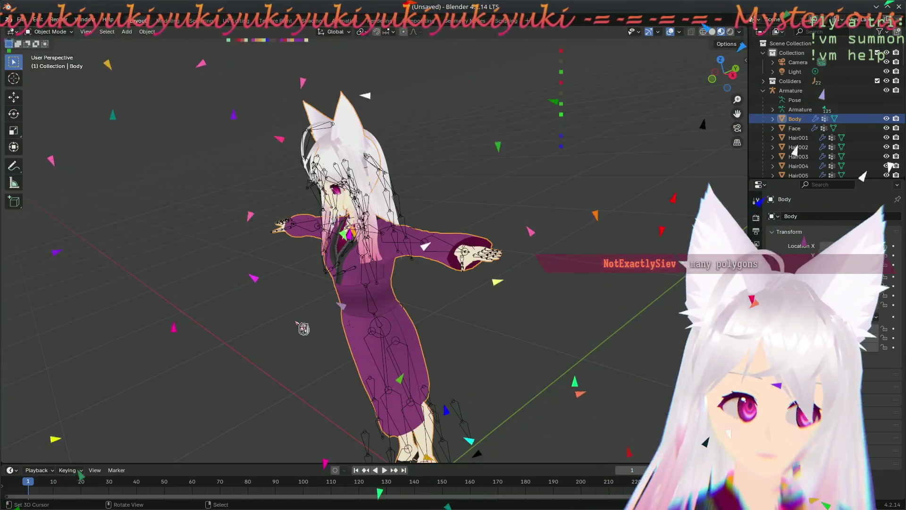
drag(303, 328, 334, 304)
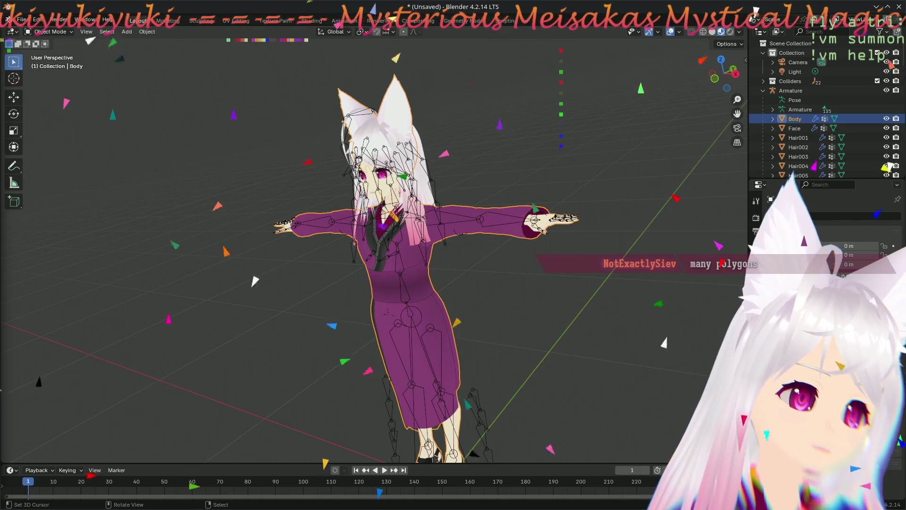
Step: Inspect the avatar in orthographic view from the front and side
mouse_move(334, 305)
mouse_down()
mouse_move(367, 307)
mouse_move(321, 320)
mouse_move(393, 323)
mouse_up()
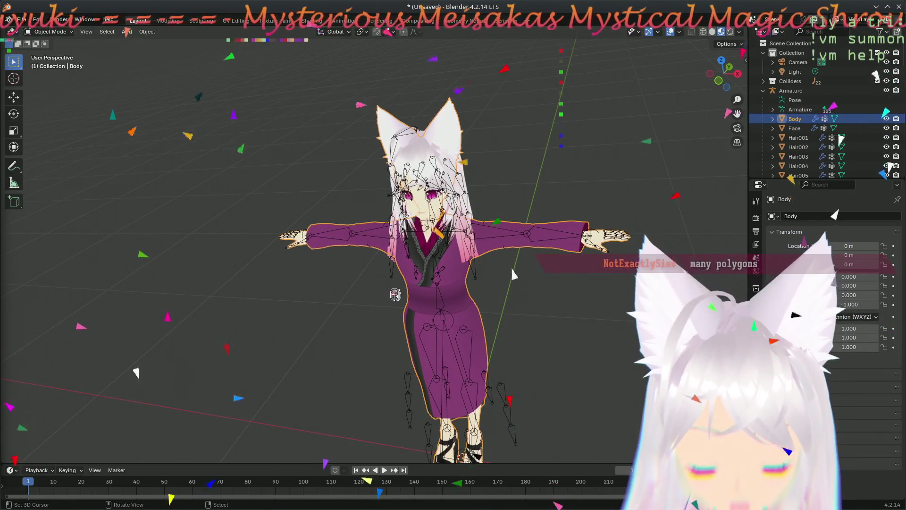
mouse_move(397, 294)
mouse_down()
mouse_move(425, 232)
mouse_move(446, 336)
mouse_up()
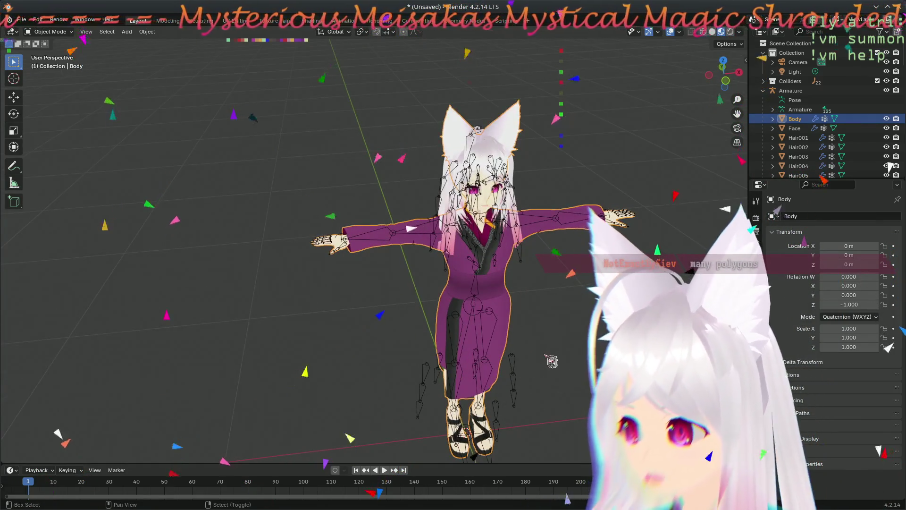
key(KP_5)
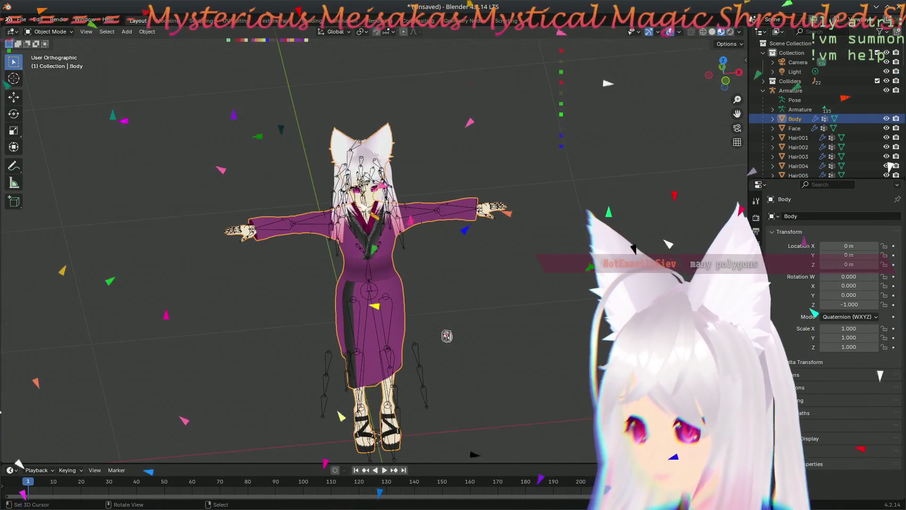
mouse_move(446, 336)
mouse_down()
mouse_move(484, 365)
mouse_move(419, 335)
mouse_up()
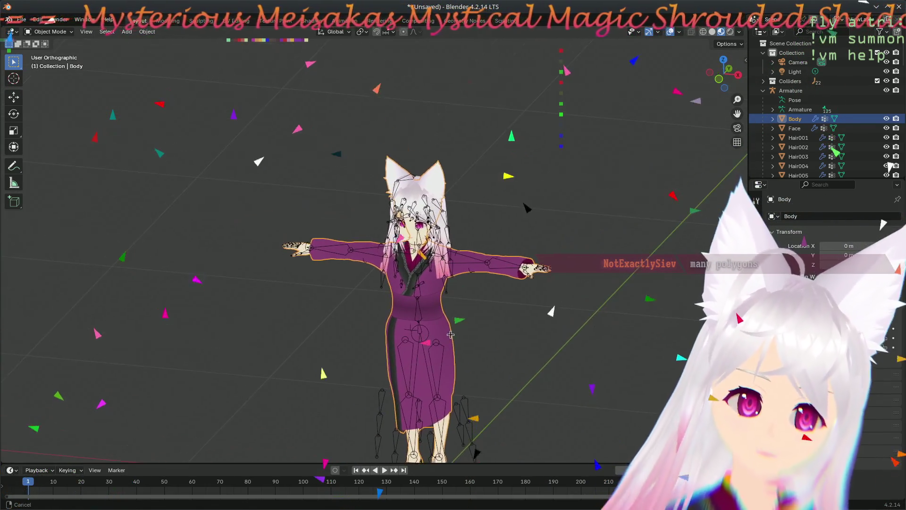
scroll(418, 336, up, 2)
mouse_move(419, 335)
mouse_down()
mouse_move(457, 241)
mouse_move(560, 237)
mouse_up()
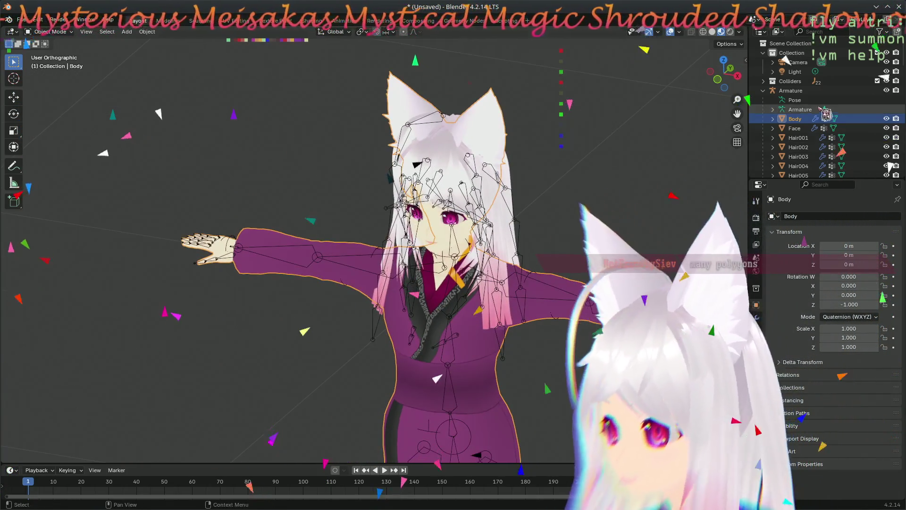
scroll(799, 141, down, 5)
scroll(799, 141, down, 2)
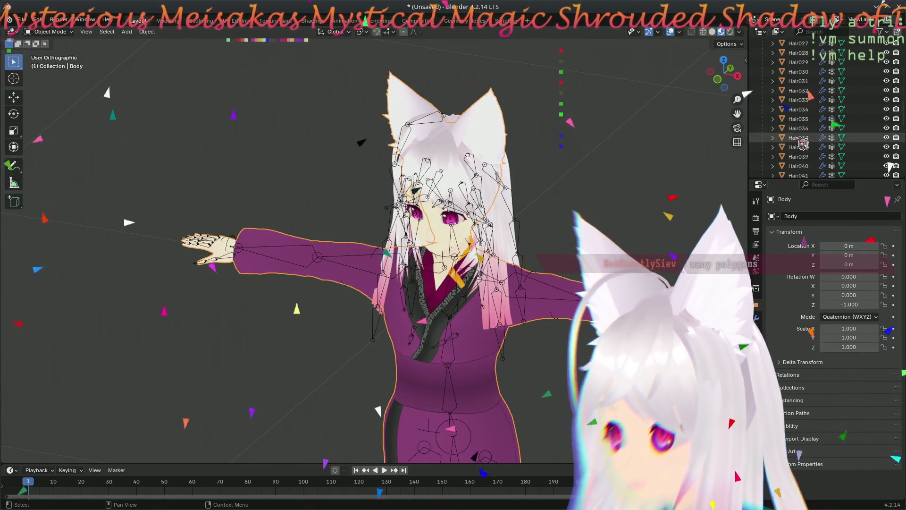
scroll(808, 142, down, 2)
scroll(814, 141, down, 2)
scroll(822, 140, down, 2)
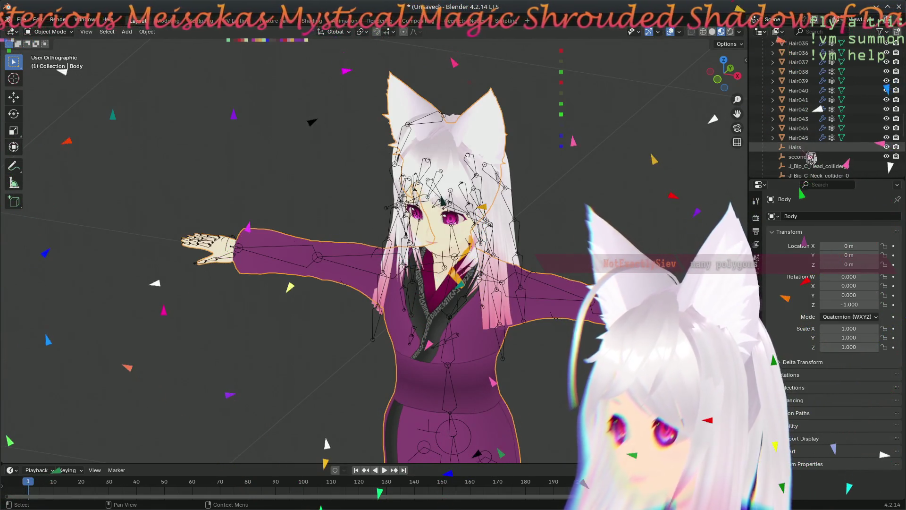
scroll(819, 144, down, 2)
scroll(818, 145, down, 2)
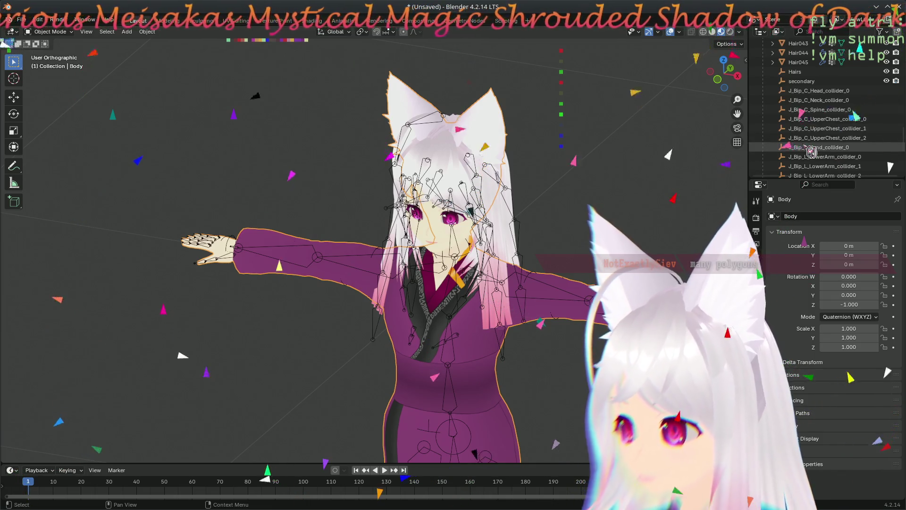
scroll(816, 148, down, 3)
scroll(813, 150, down, 2)
scroll(813, 150, up, 5)
scroll(807, 155, up, 5)
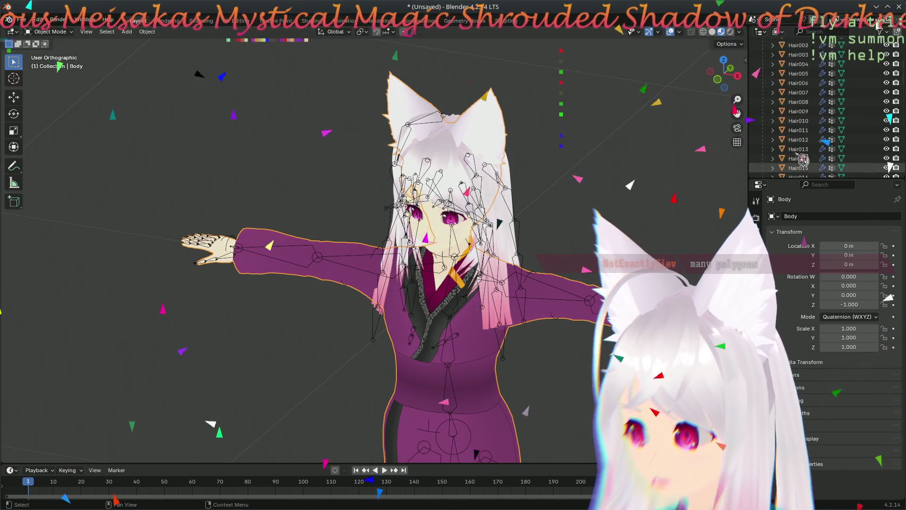
scroll(803, 162, up, 5)
mouse_move(426, 247)
mouse_down()
mouse_move(376, 249)
mouse_move(538, 244)
mouse_up()
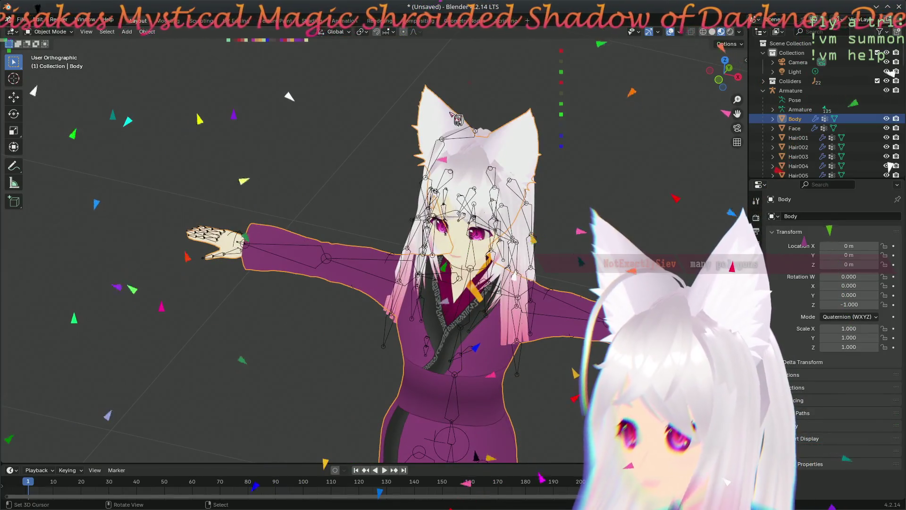
scroll(425, 284, down, 2)
mouse_move(425, 283)
mouse_down()
mouse_move(407, 295)
mouse_move(492, 328)
mouse_up()
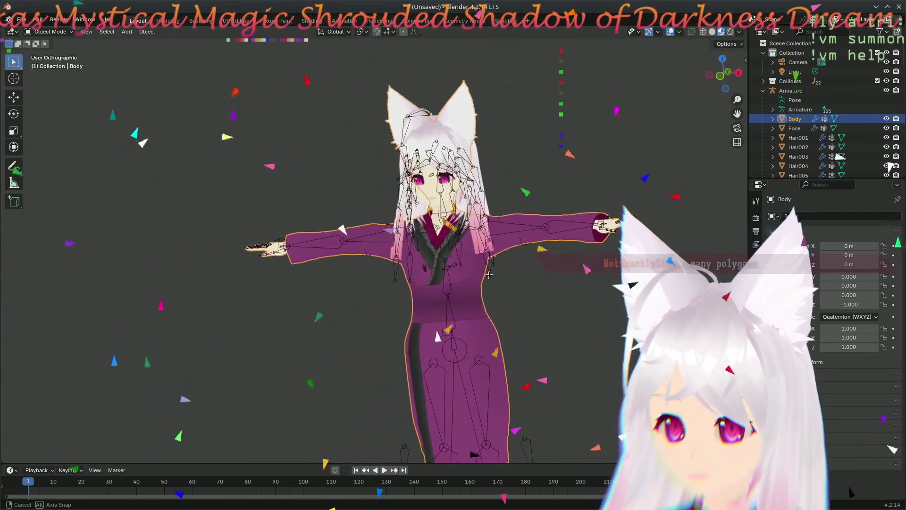
scroll(491, 169, up, 3)
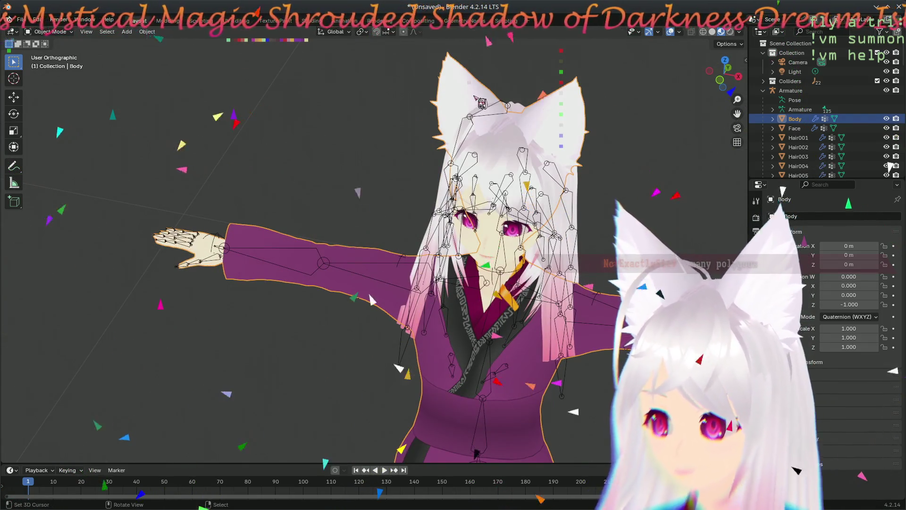
Step: Enter Edit Mode on the Body mesh and switch to the UV Editing workspace
key(Tab)
drag(373, 299, 291, 377)
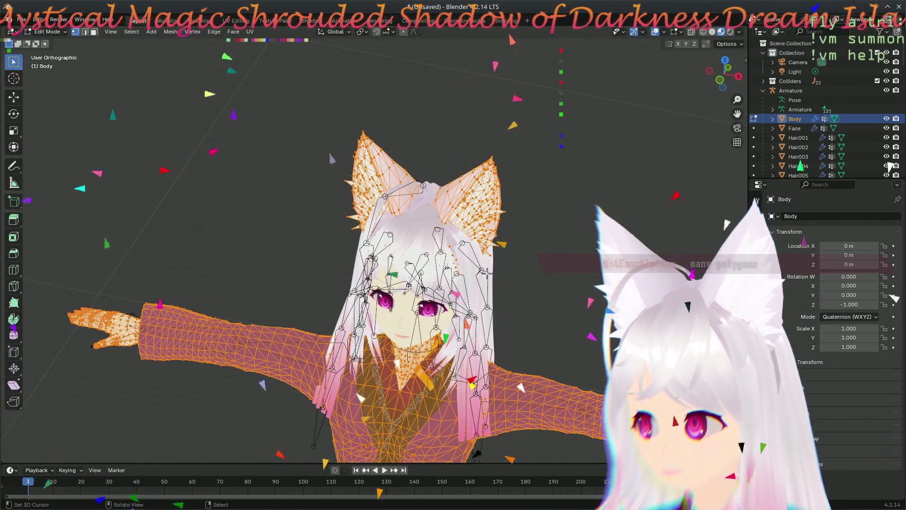
drag(522, 387, 425, 434)
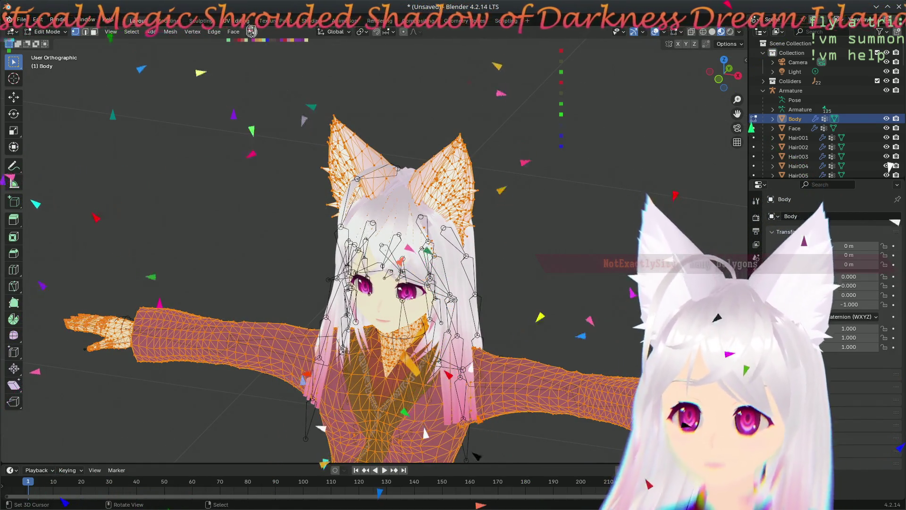
click(239, 20)
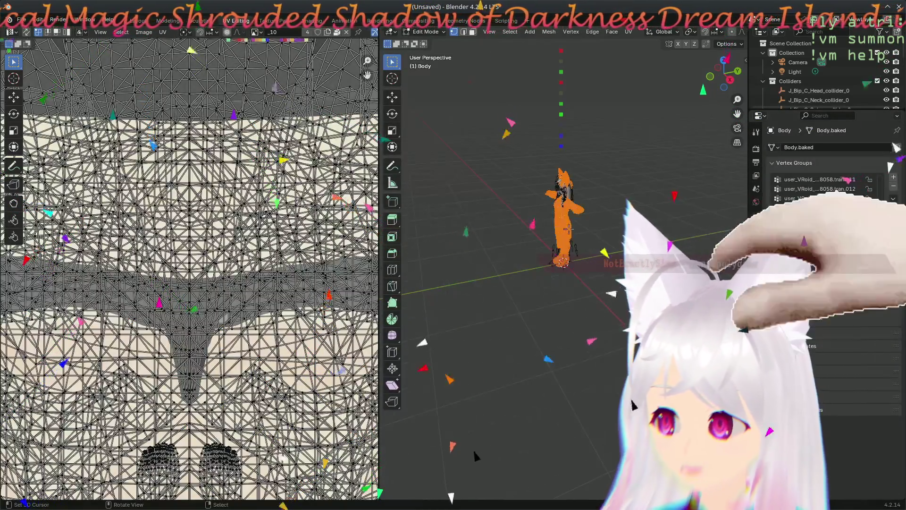
scroll(476, 456, up, 5)
Step: Deselect the body mesh, then show the _02 eye texture and the grey _06 texture in the UV editor
drag(496, 439, 580, 383)
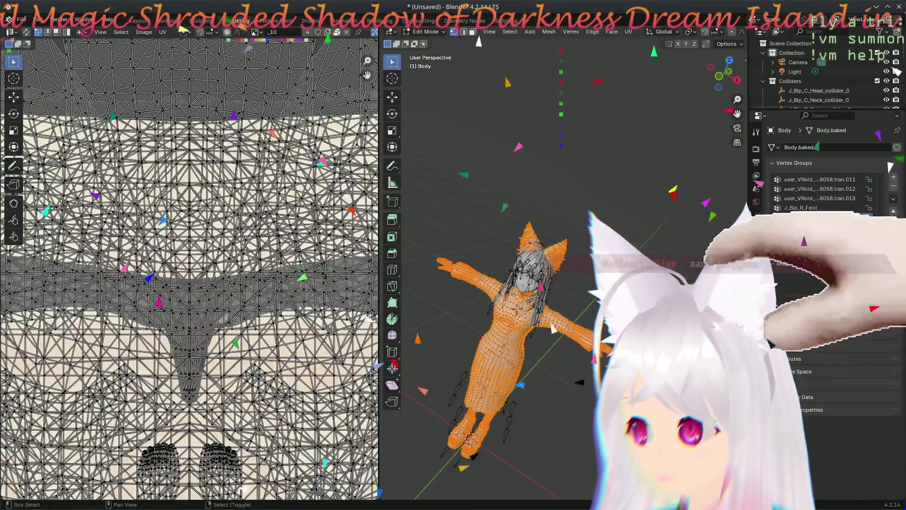
scroll(590, 299, up, 3)
drag(567, 312, 589, 300)
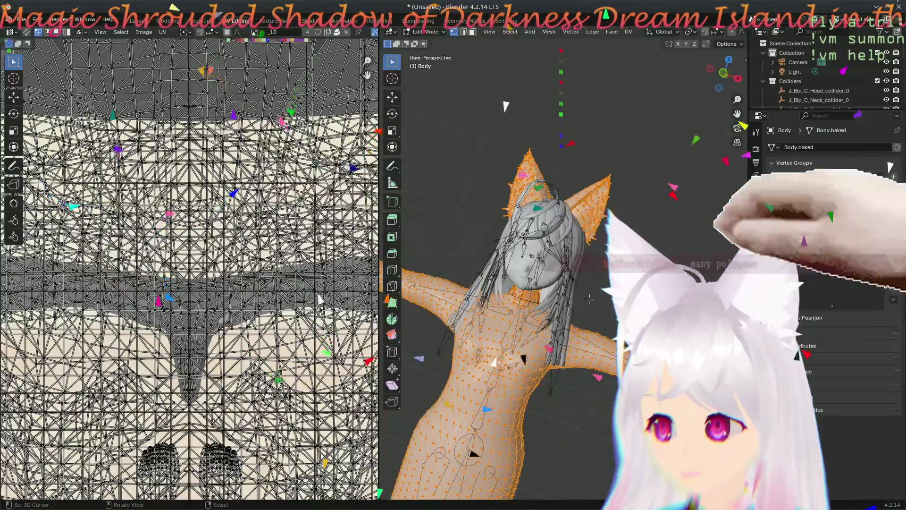
click(589, 286)
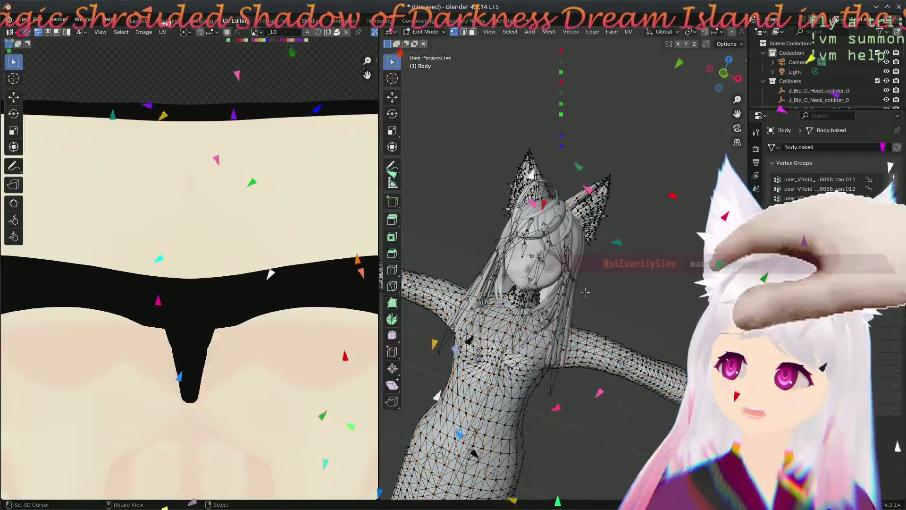
scroll(290, 194, up, 2)
scroll(293, 199, down, 3)
scroll(271, 126, down, 3)
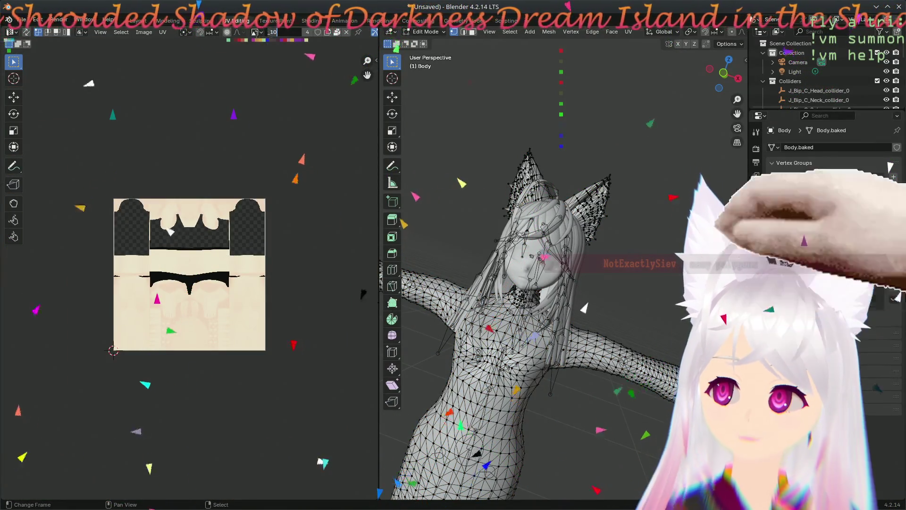
click(256, 32)
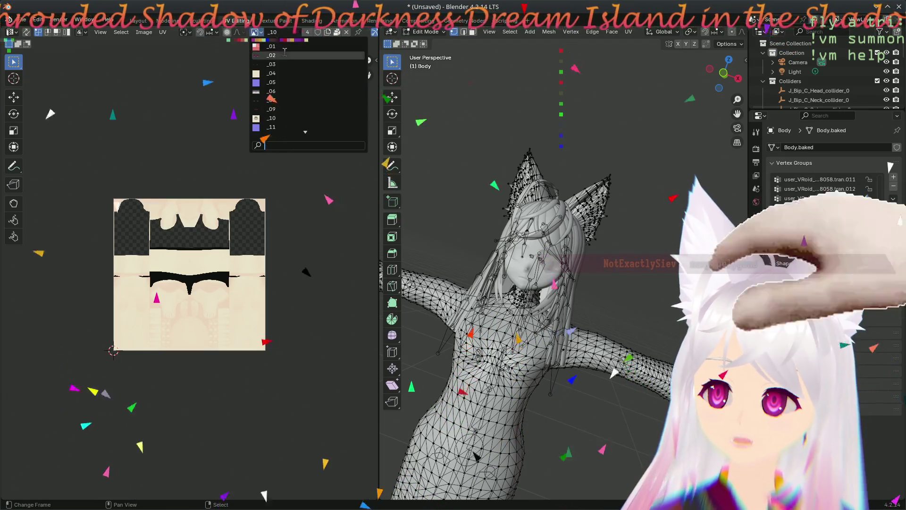
click(287, 55)
scroll(262, 262, up, 5)
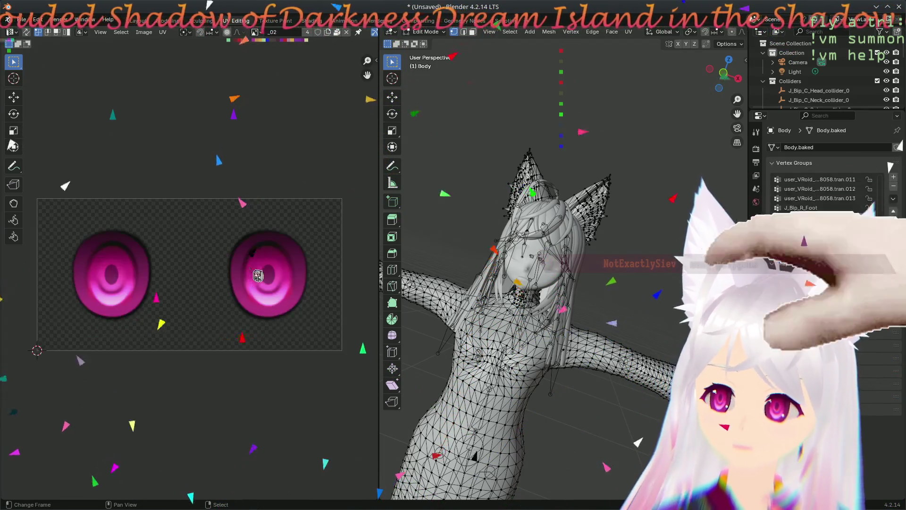
click(274, 39)
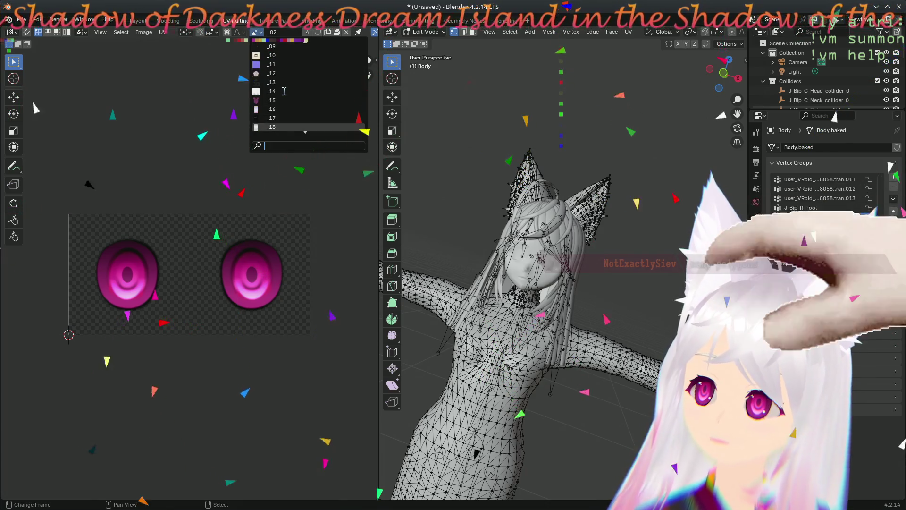
scroll(292, 93, down, 4)
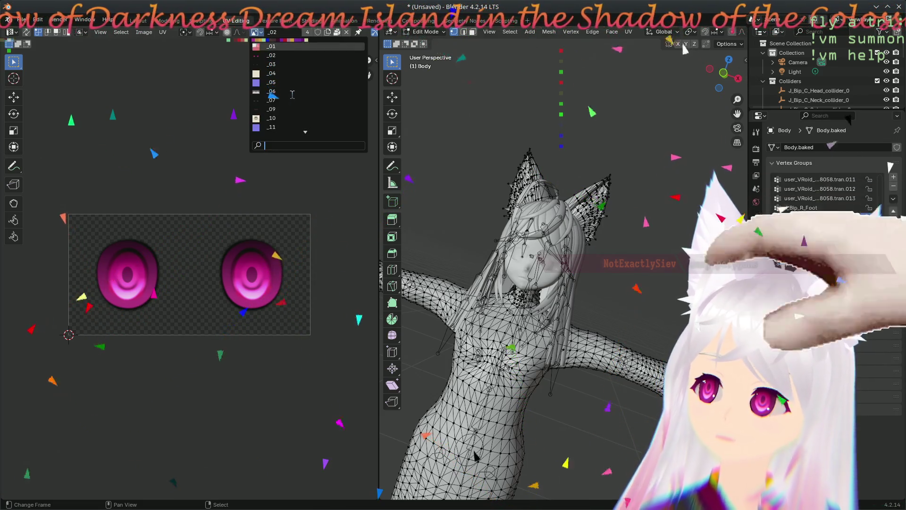
click(294, 100)
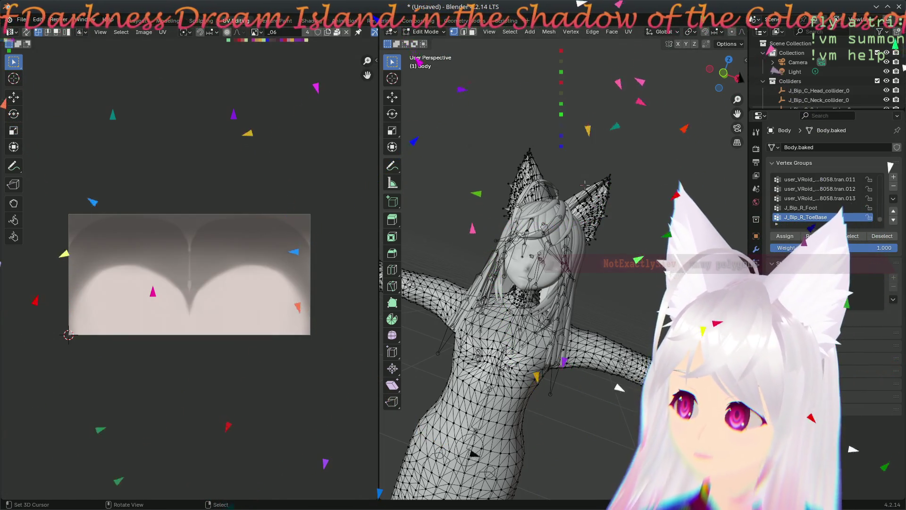
Step: In X-ray view, box-select the vertices of both cat ears and grow the selection slightly onto the head
drag(585, 185, 634, 122)
scroll(673, 32, down, 5)
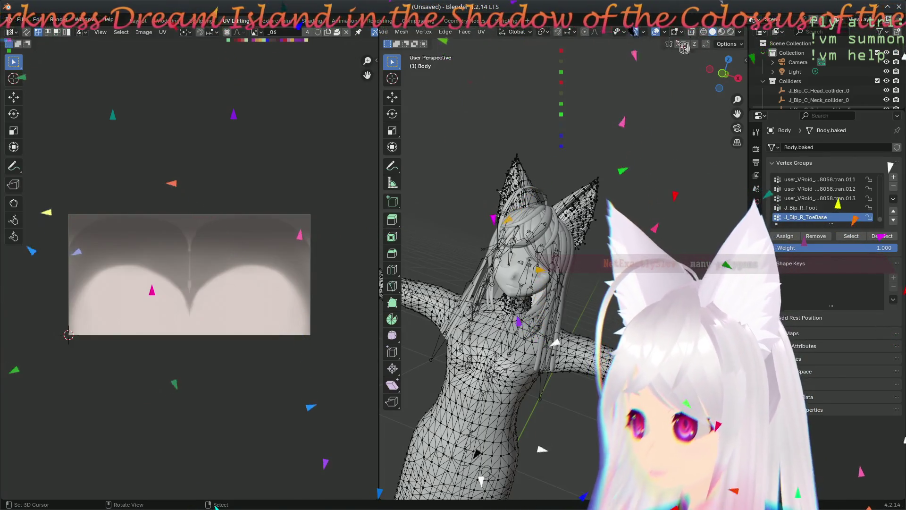
key(alt+z)
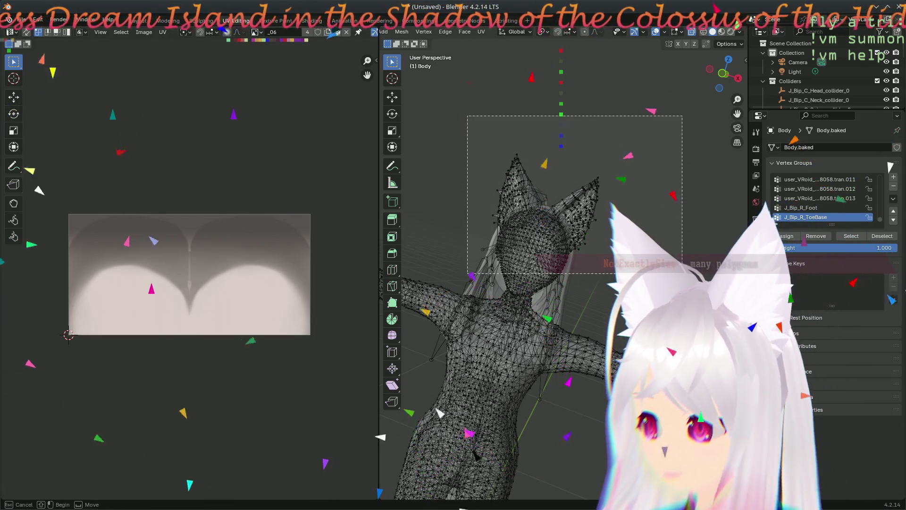
drag(467, 113, 608, 247)
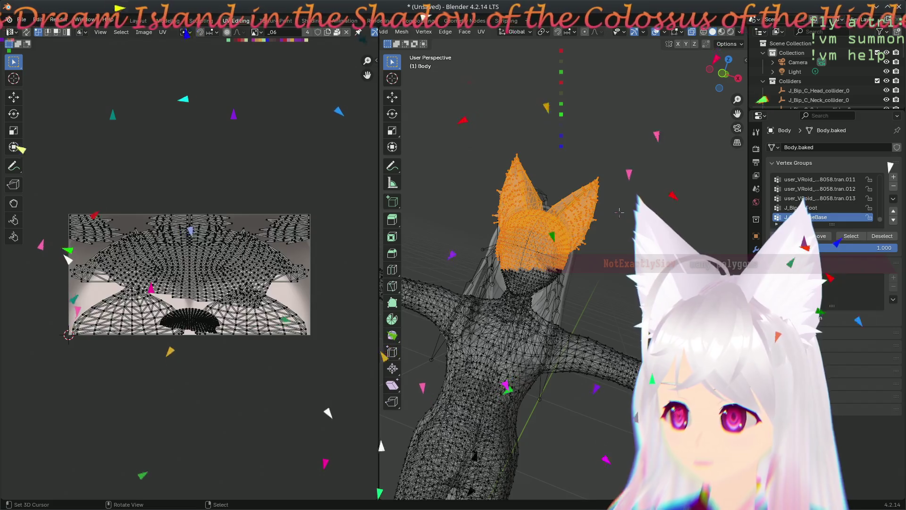
click(619, 212)
drag(566, 154, 625, 212)
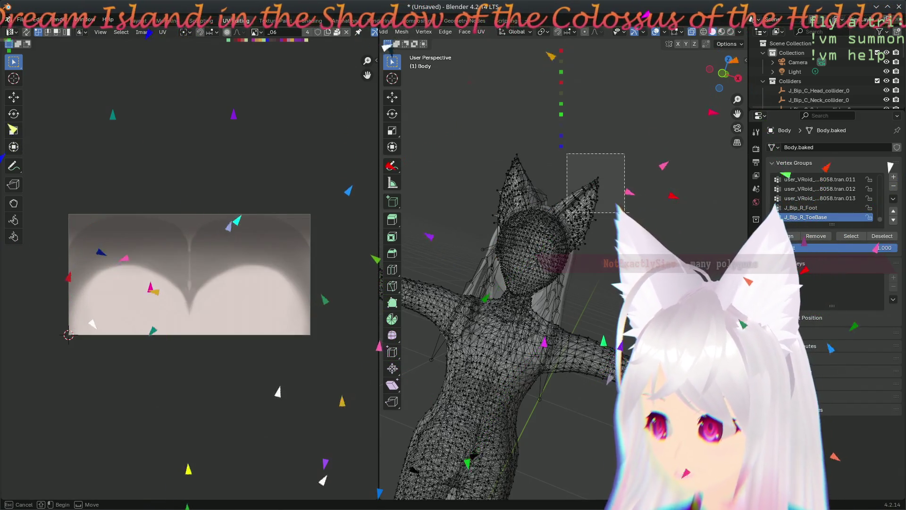
drag(472, 134, 546, 205)
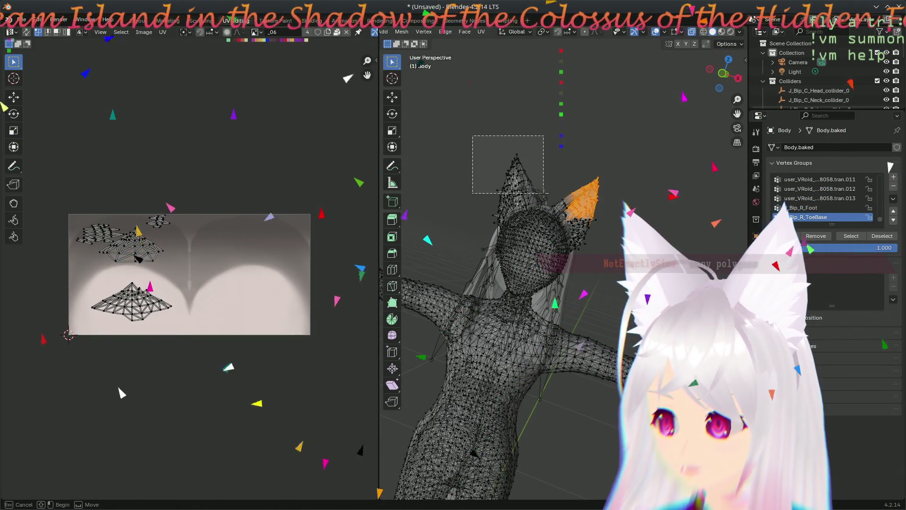
key(ctrl+KP_Add)
key(ctrl+KP_Add)
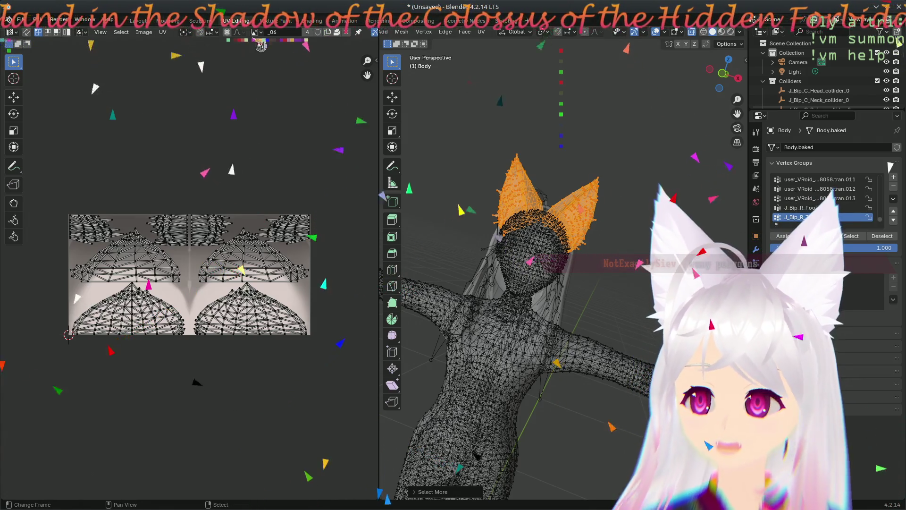
click(757, 316)
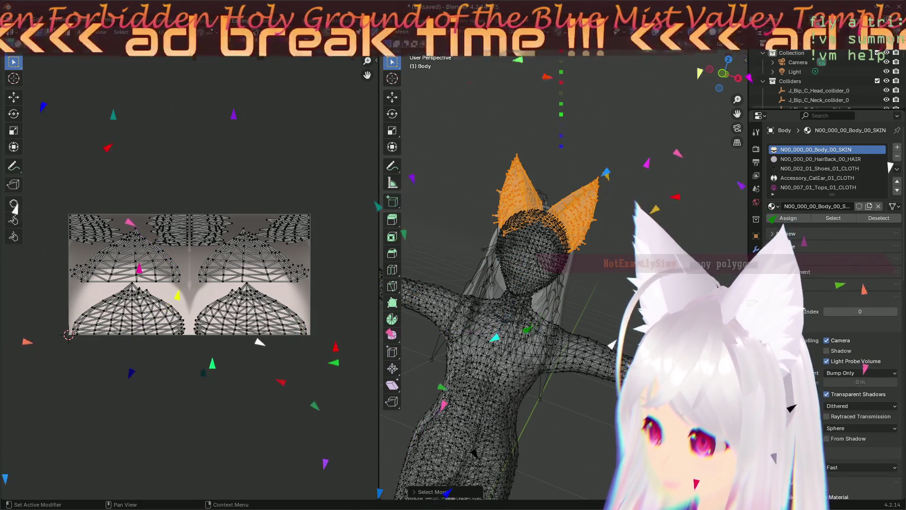
Step: Collapse the material Settings section so the Body's VRM Material entry is visible
click(786, 298)
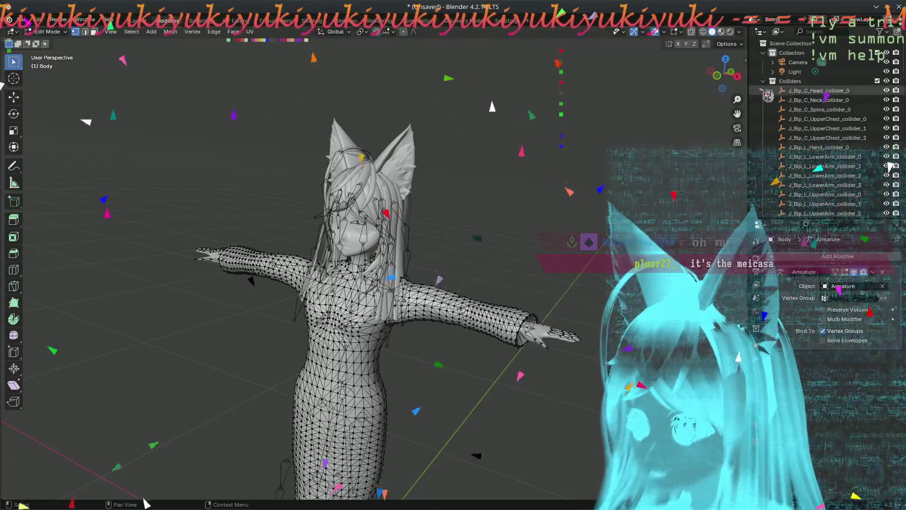
scroll(887, 113, down, 2)
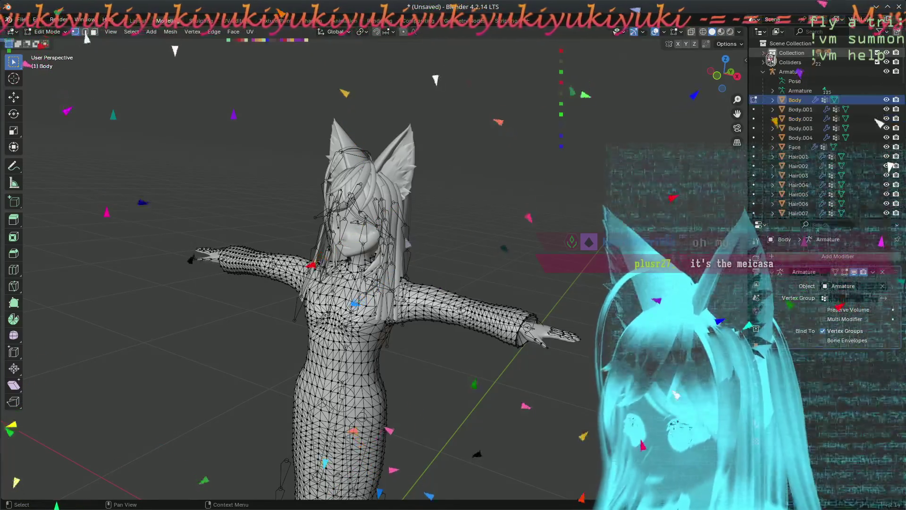
scroll(871, 124, down, 2)
scroll(861, 134, down, 2)
scroll(847, 144, down, 2)
scroll(848, 145, up, 3)
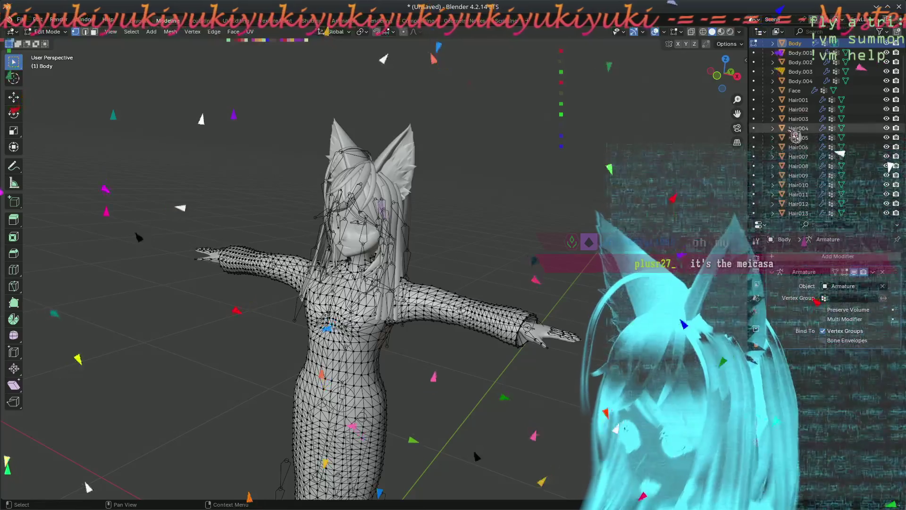
scroll(829, 160, up, 3)
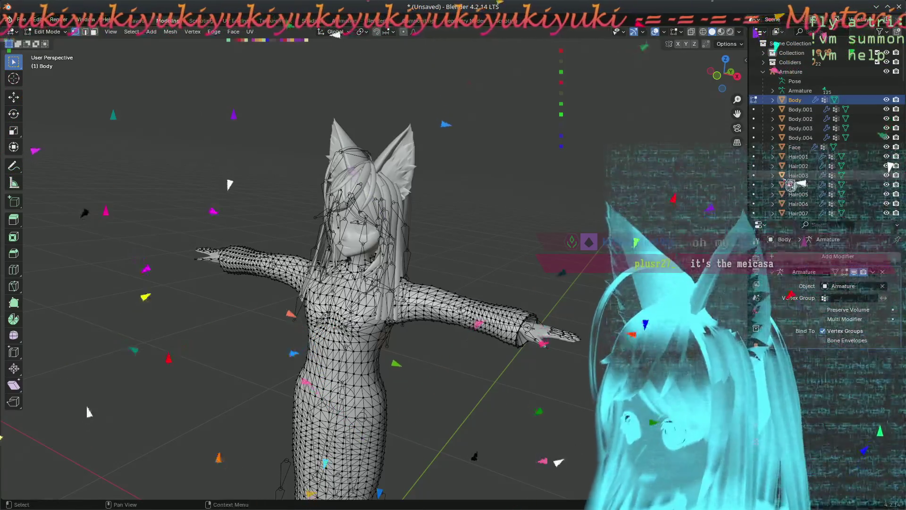
scroll(891, 167, down, 5)
scroll(891, 167, down, 5)
scroll(890, 166, down, 4)
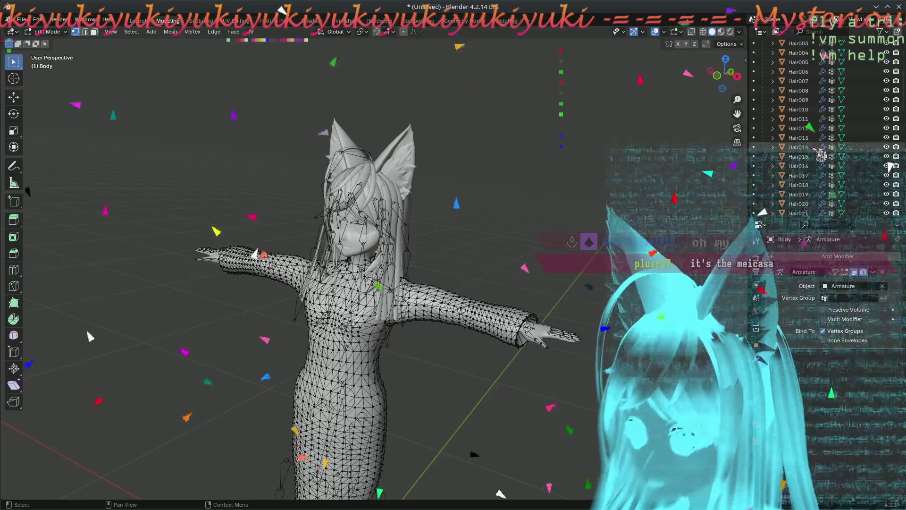
scroll(890, 166, down, 6)
scroll(890, 166, down, 6)
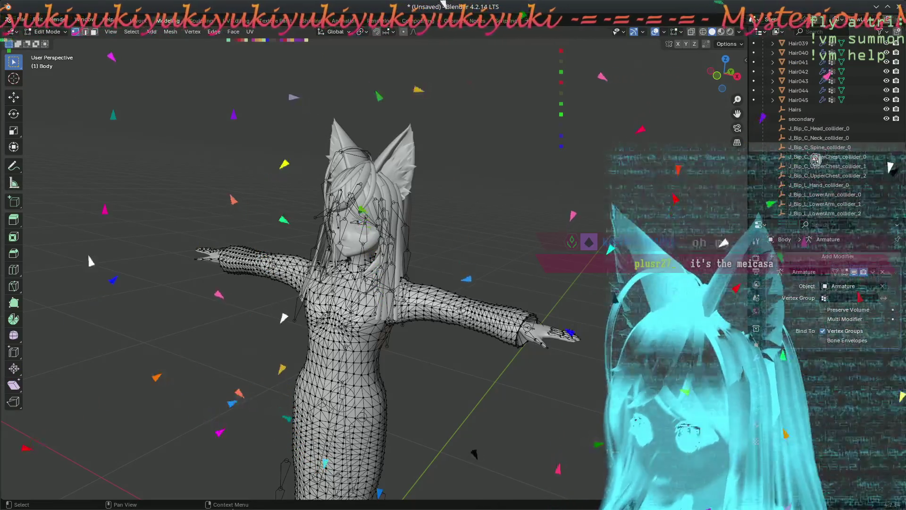
scroll(890, 167, down, 10)
scroll(889, 167, down, 10)
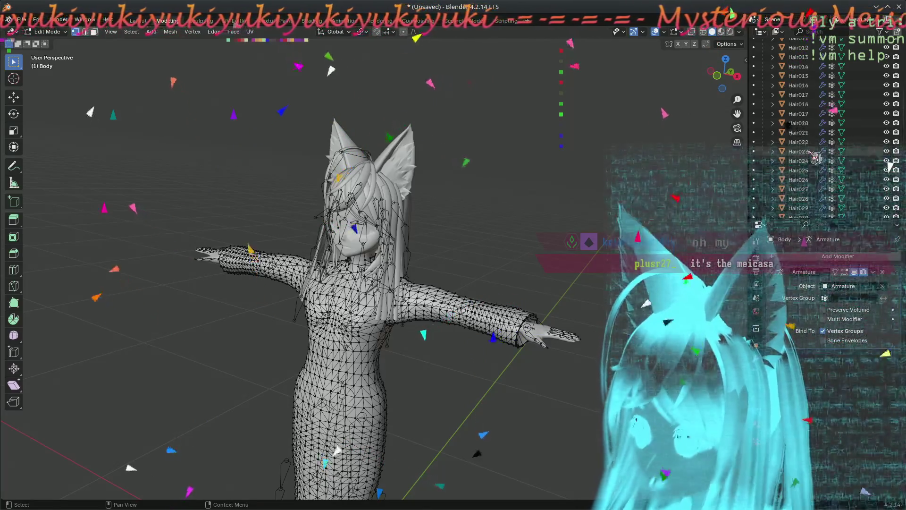
scroll(890, 165, up, 8)
scroll(890, 165, up, 8)
scroll(891, 168, up, 6)
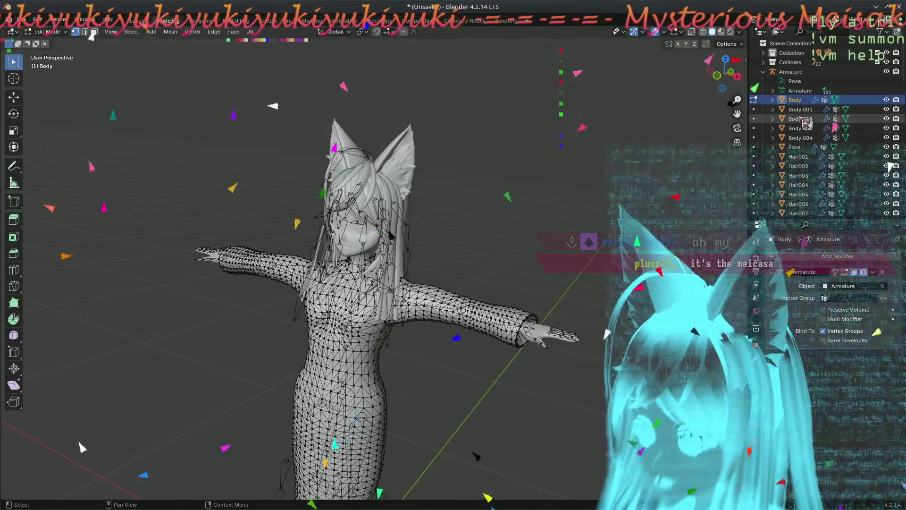
Step: Compare Body and Body.001–Body.004 in the Outliner to see which covers ears, head and torso
click(802, 109)
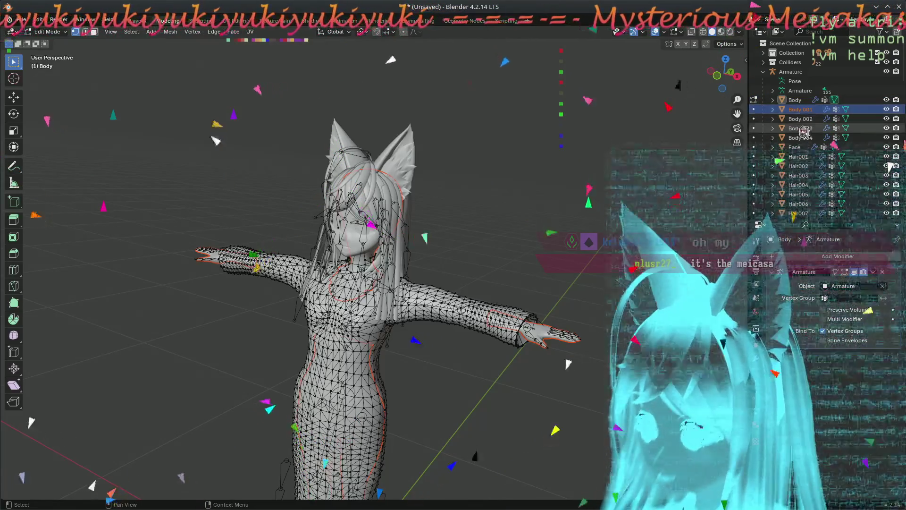
click(806, 119)
click(803, 137)
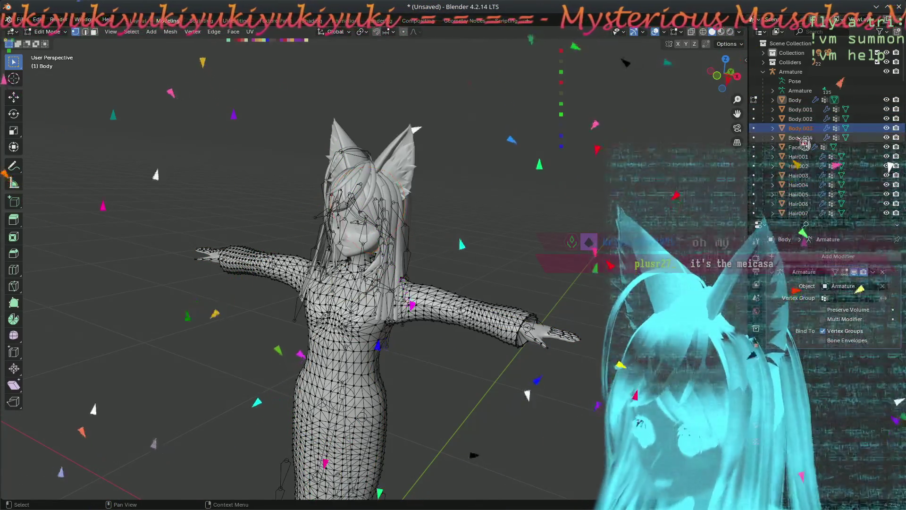
click(804, 110)
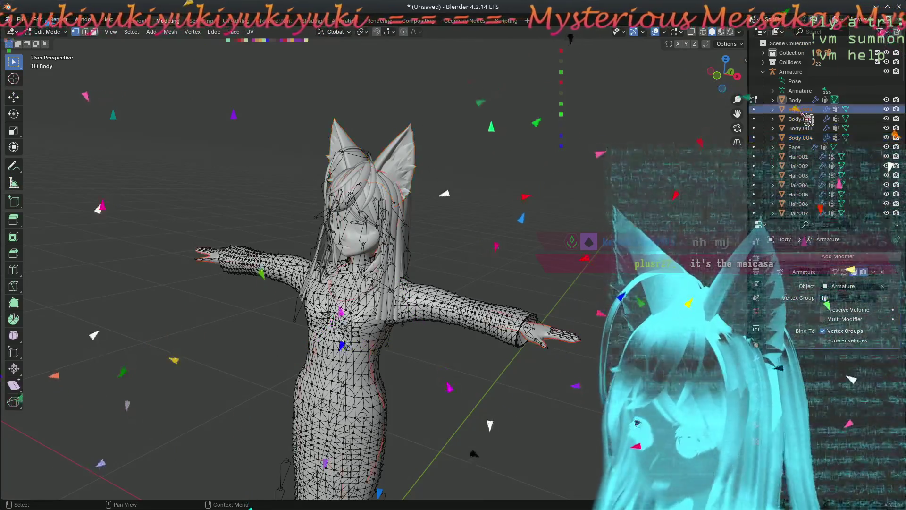
click(805, 101)
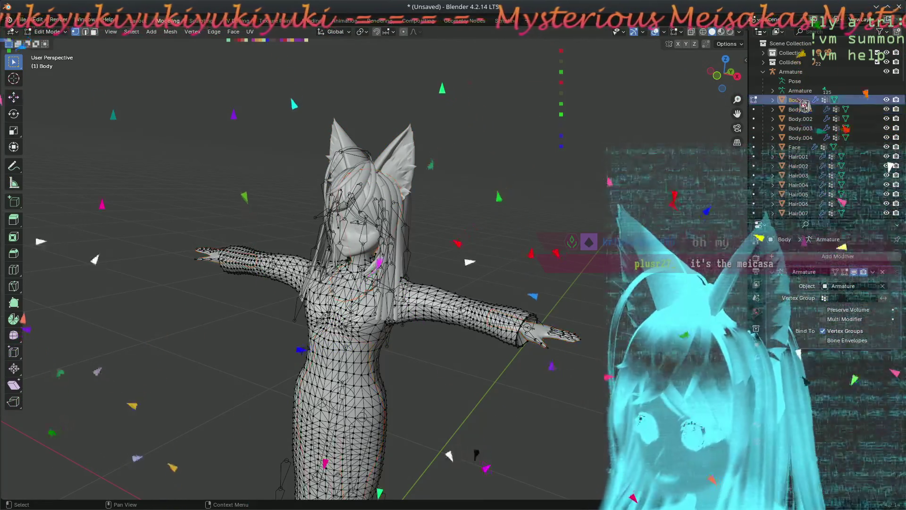
click(805, 128)
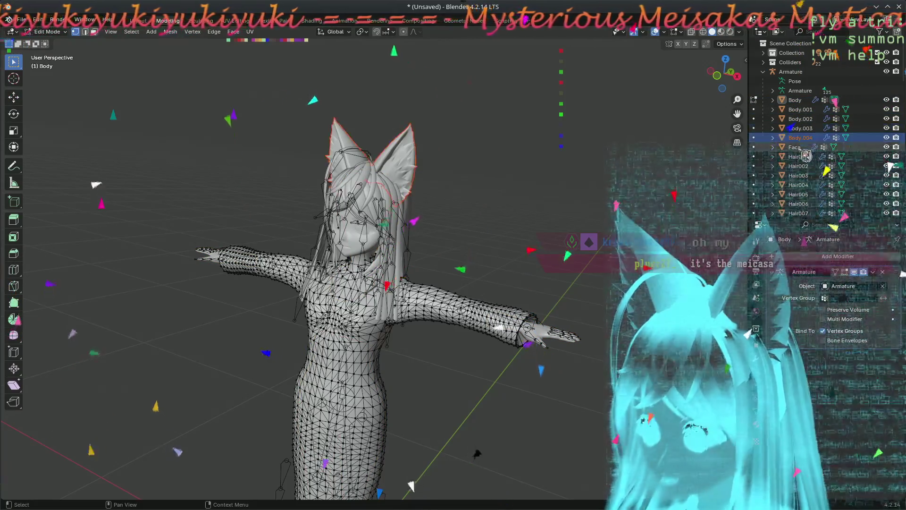
click(801, 102)
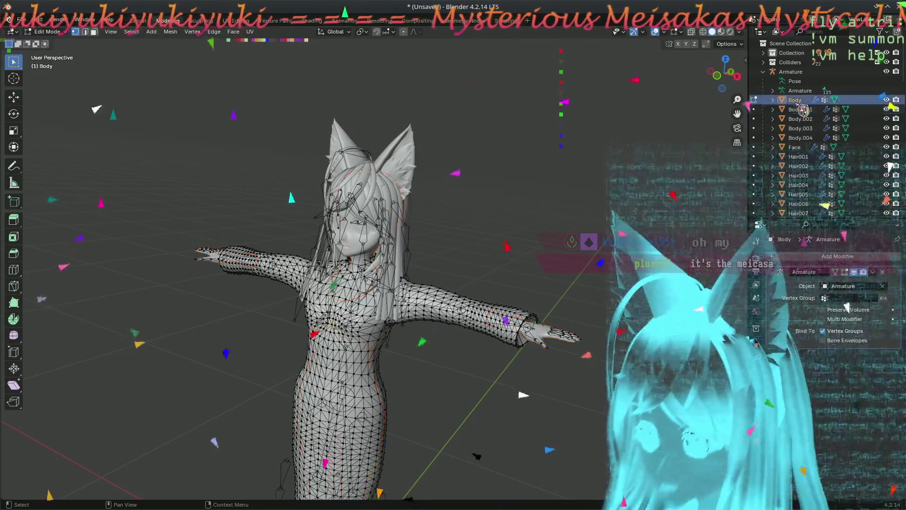
click(801, 110)
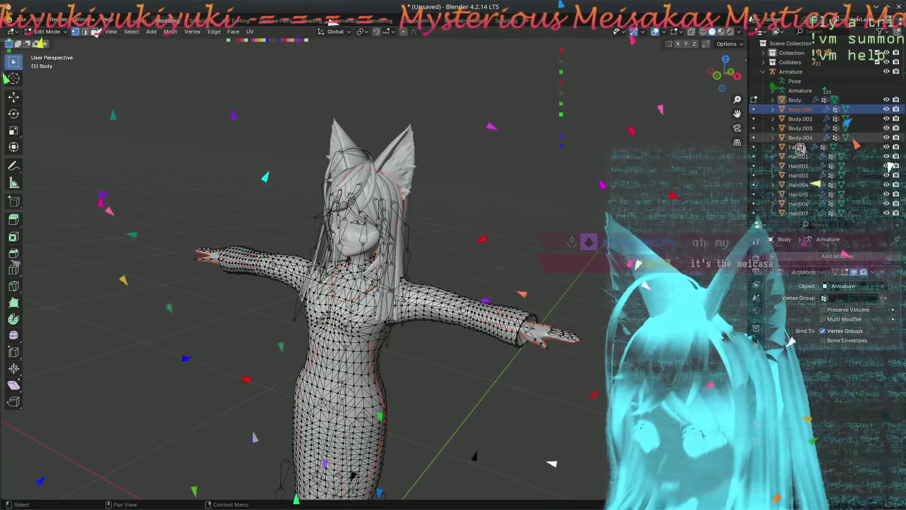
click(801, 118)
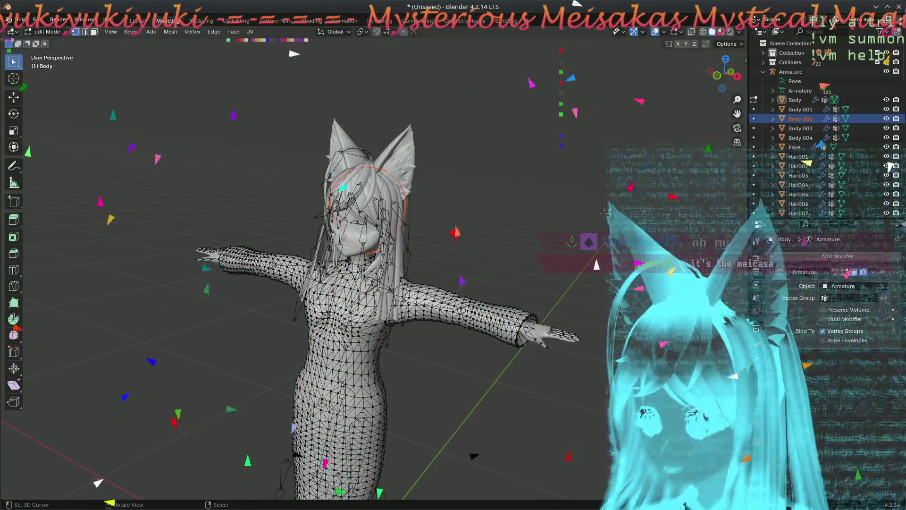
Step: Inspect the avatar from the side and front, return to Object Mode and select the main Body mesh
drag(606, 212, 566, 207)
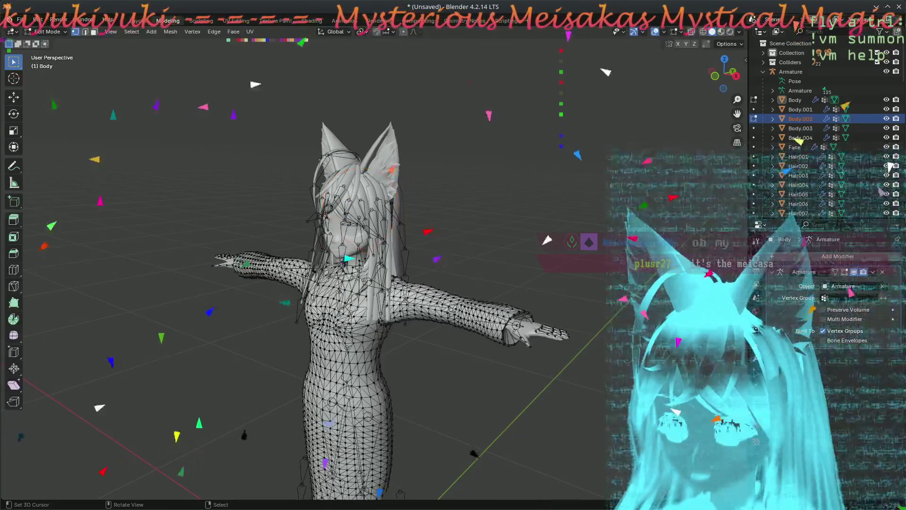
drag(520, 230, 471, 206)
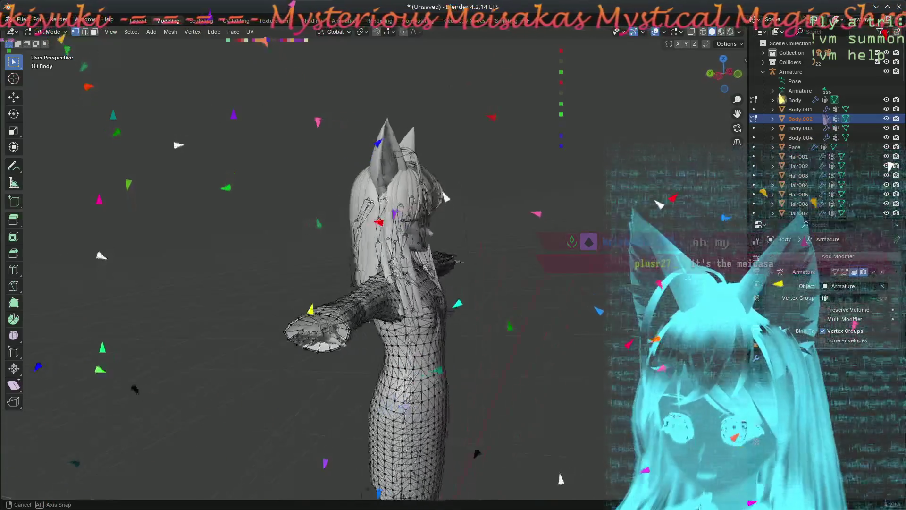
mouse_move(523, 262)
mouse_down()
mouse_move(453, 300)
mouse_move(425, 304)
mouse_up()
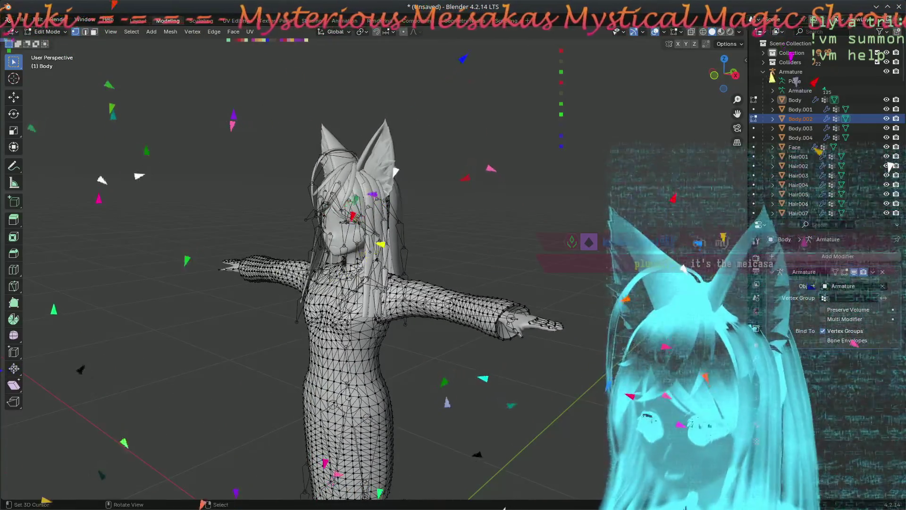
key(Tab)
click(342, 361)
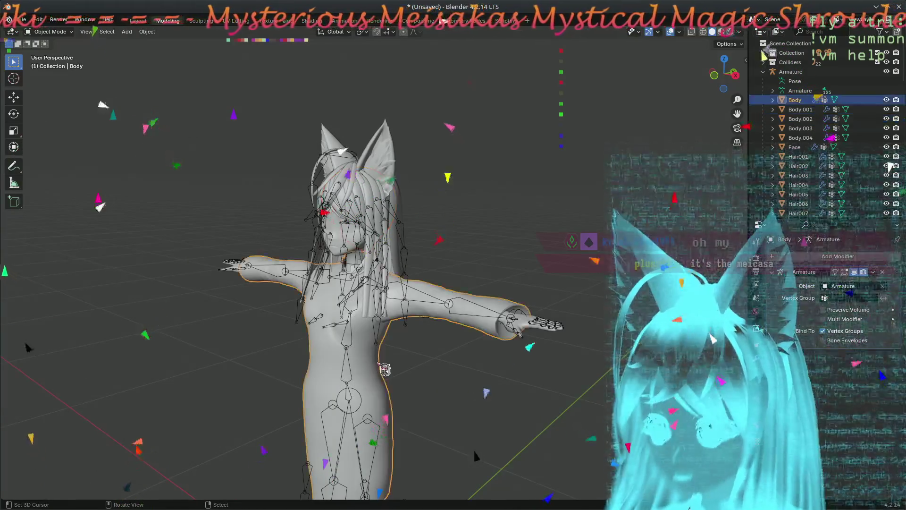
Step: Edit the Body mesh and show the Tops cloth material's VRM MToon settings with Surface collapsed
key(Tab)
mouse_move(437, 359)
mouse_down()
mouse_move(657, 316)
mouse_move(552, 332)
mouse_up()
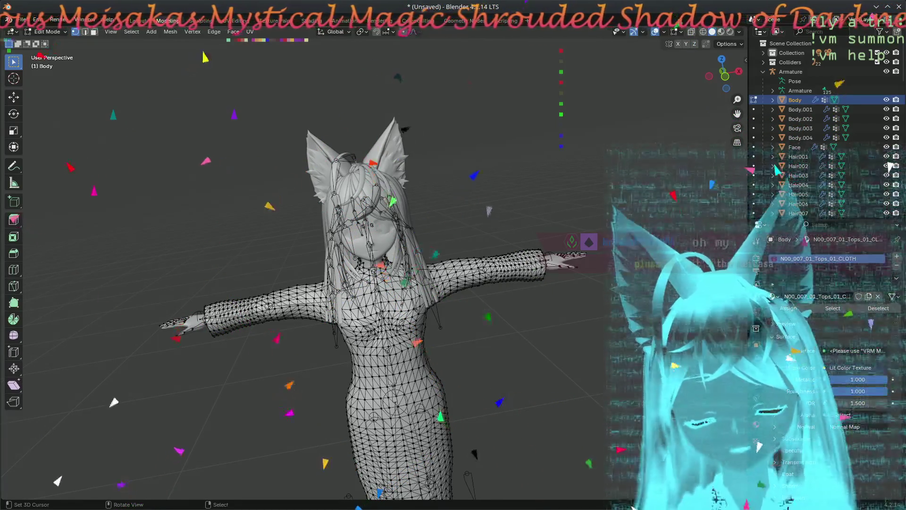
drag(722, 73, 730, 68)
drag(468, 331, 459, 348)
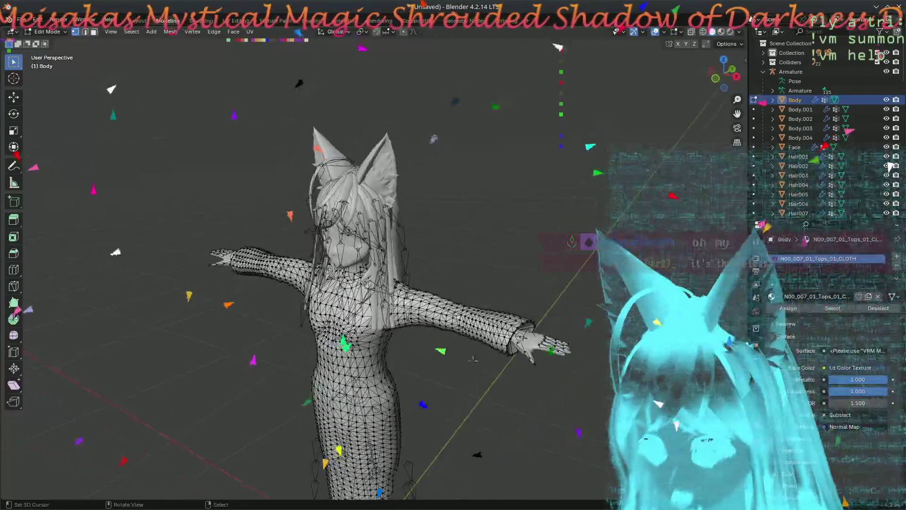
drag(459, 347, 813, 328)
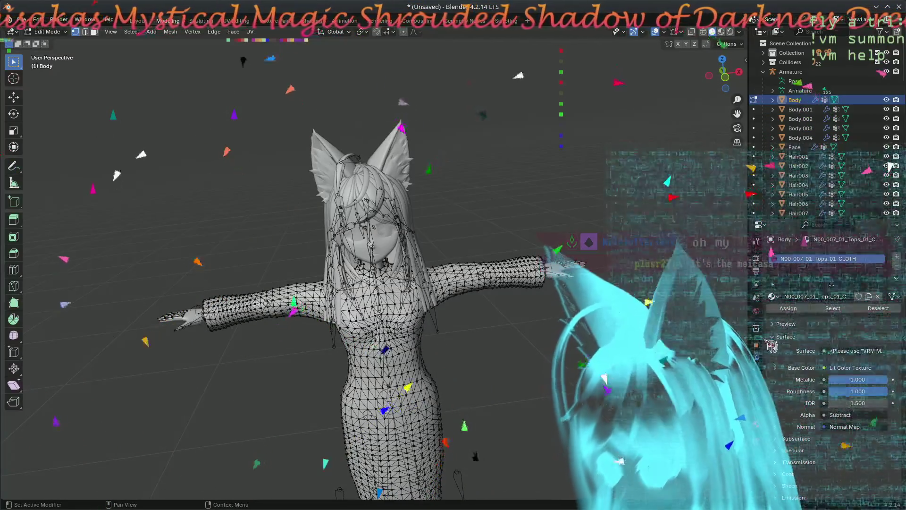
click(786, 337)
click(782, 388)
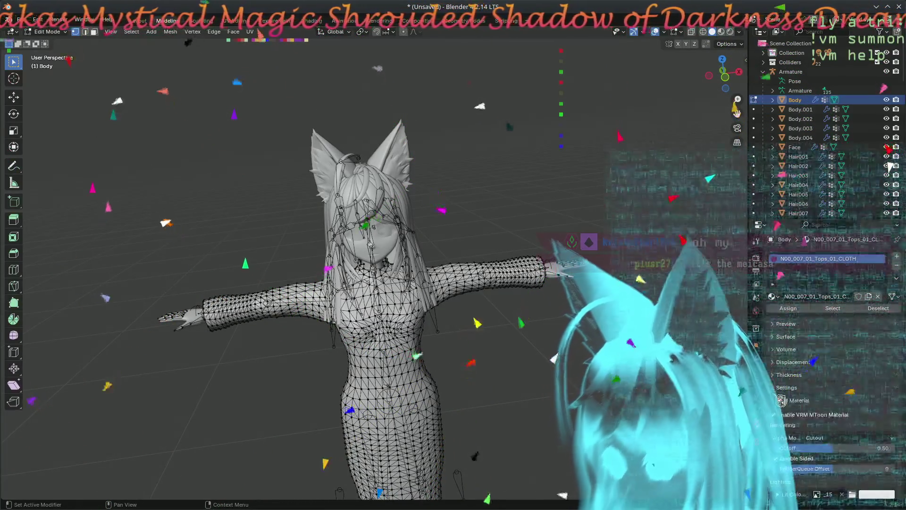
scroll(780, 425, down, 1)
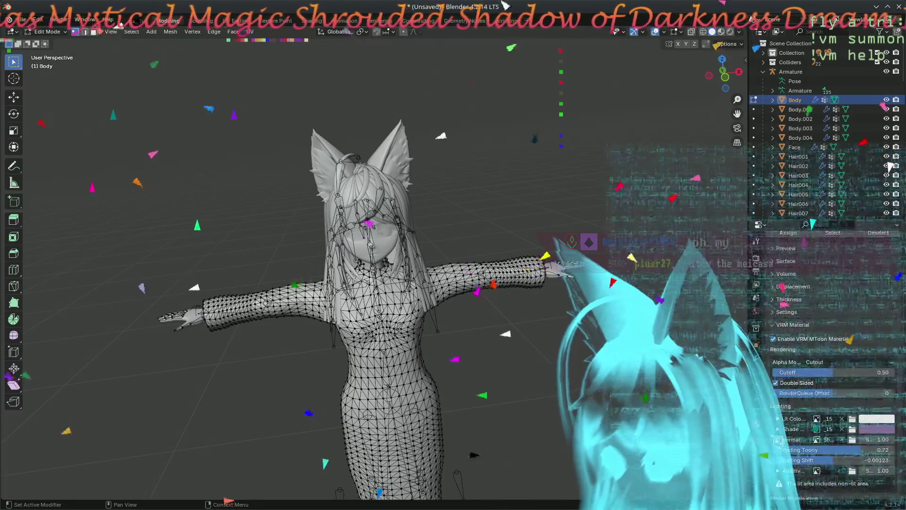
scroll(779, 439, down, 10)
scroll(778, 442, up, 5)
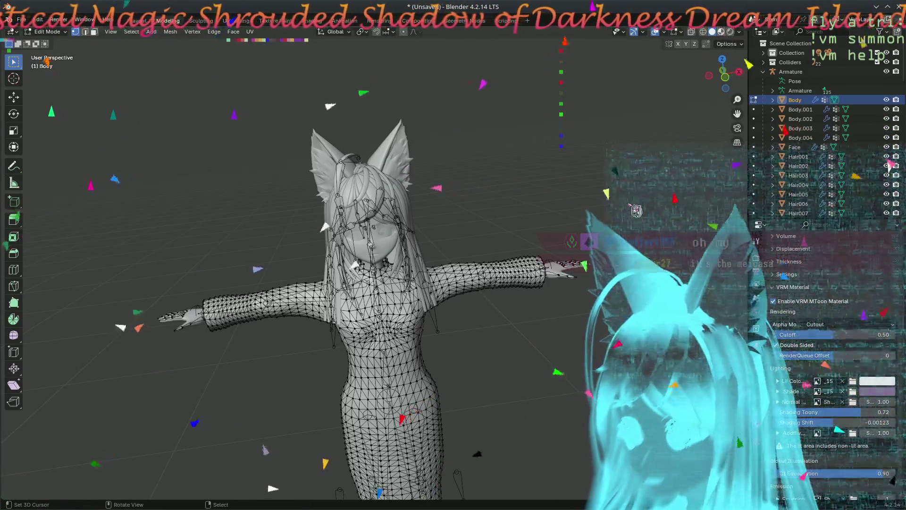
Step: Switch the viewport to Material Preview and inspect the coloured avatar from several angles
key(z)
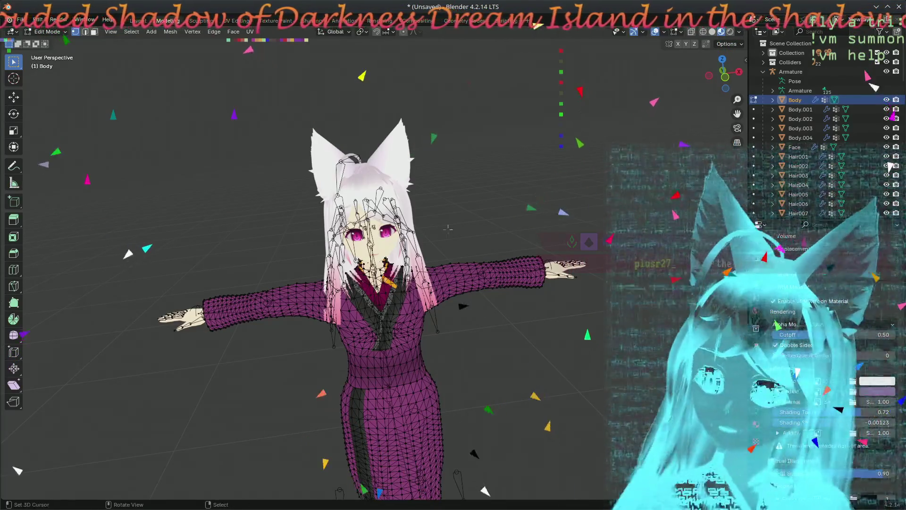
drag(447, 228, 678, 80)
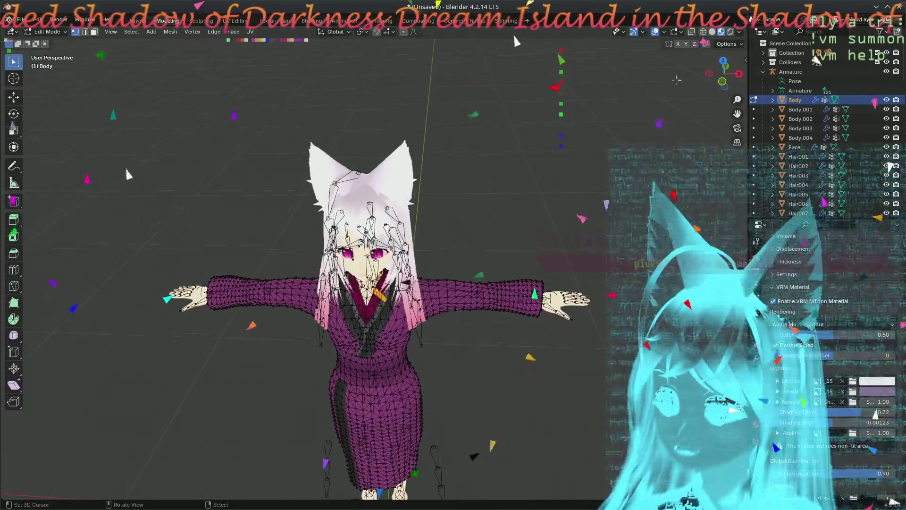
mouse_move(128, 117)
mouse_down()
mouse_move(130, 41)
mouse_move(130, 491)
mouse_up()
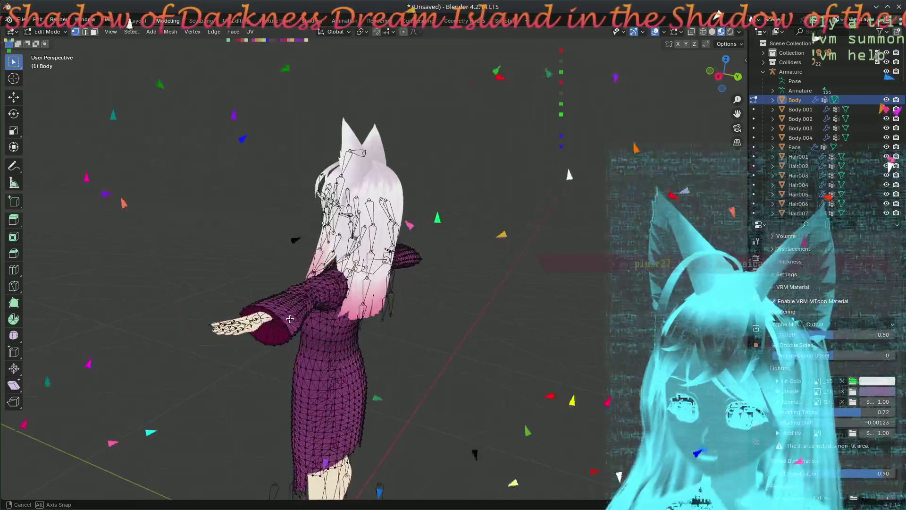
drag(580, 356, 162, 325)
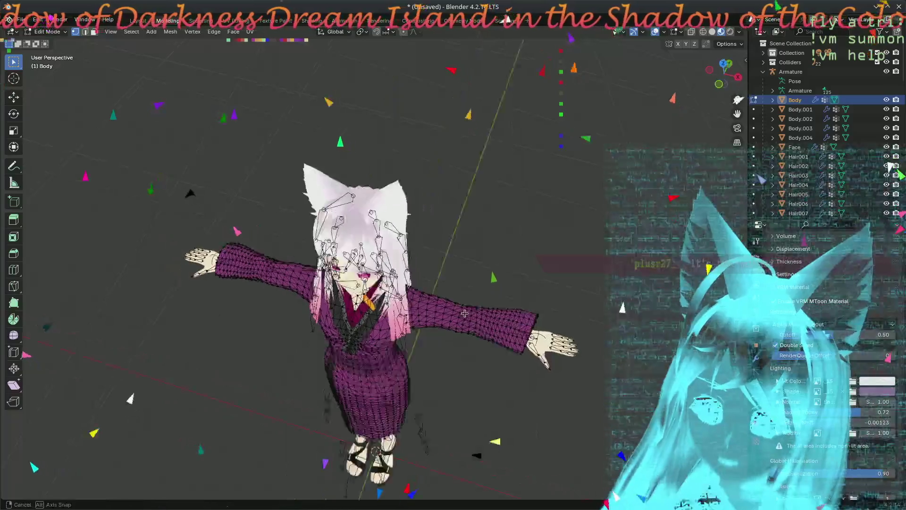
mouse_move(161, 325)
mouse_down()
mouse_move(166, 211)
mouse_move(409, 213)
mouse_move(500, 292)
mouse_move(444, 238)
mouse_up()
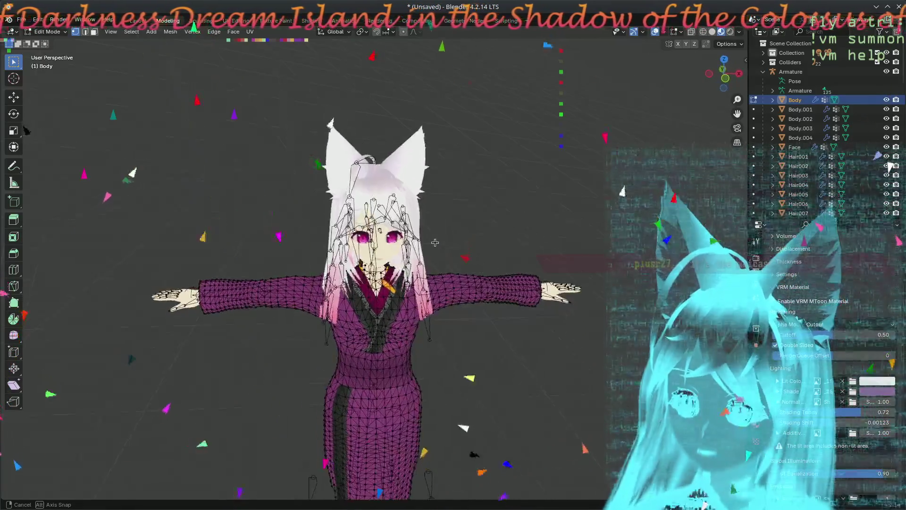
Step: Return to Object Mode and show the Body object's transform values in the sidebar
key(Tab)
drag(495, 310, 377, 344)
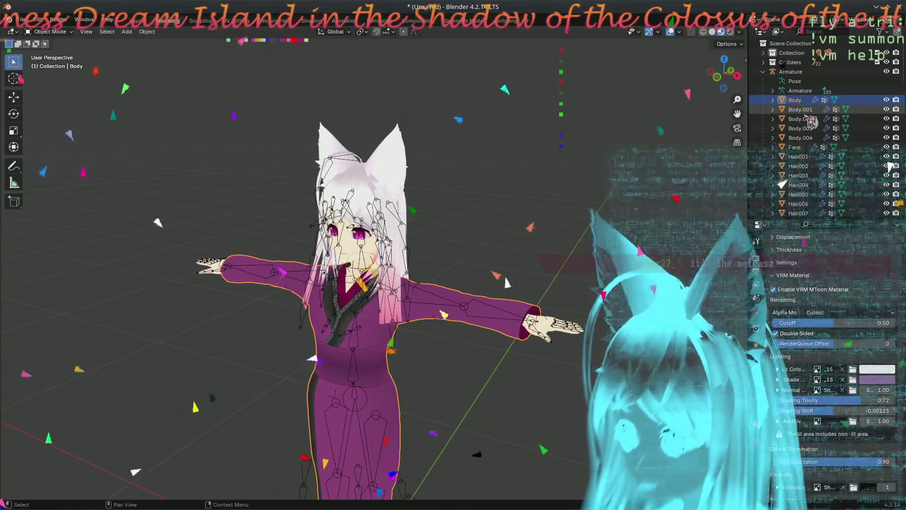
click(745, 59)
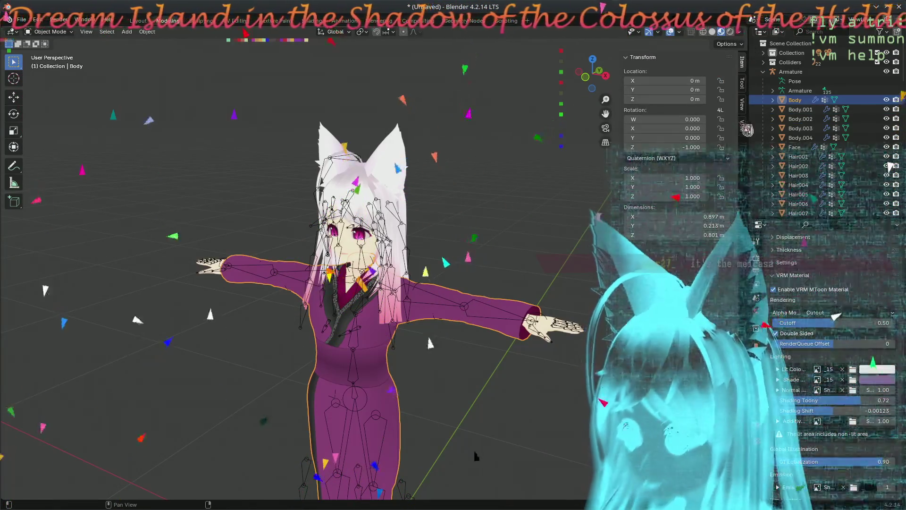
Step: Run Check VRM Model with no errors found, then select the Body.004 ear mesh for a closer look
click(742, 130)
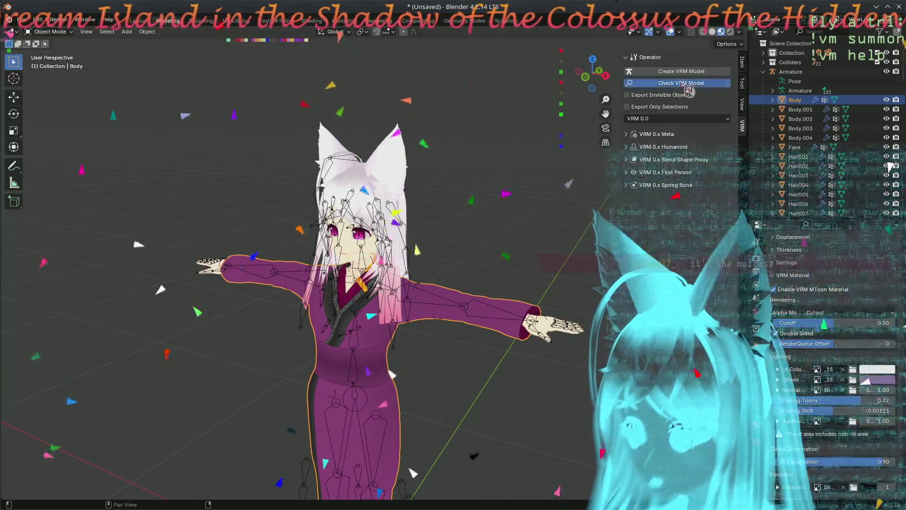
click(685, 85)
click(454, 106)
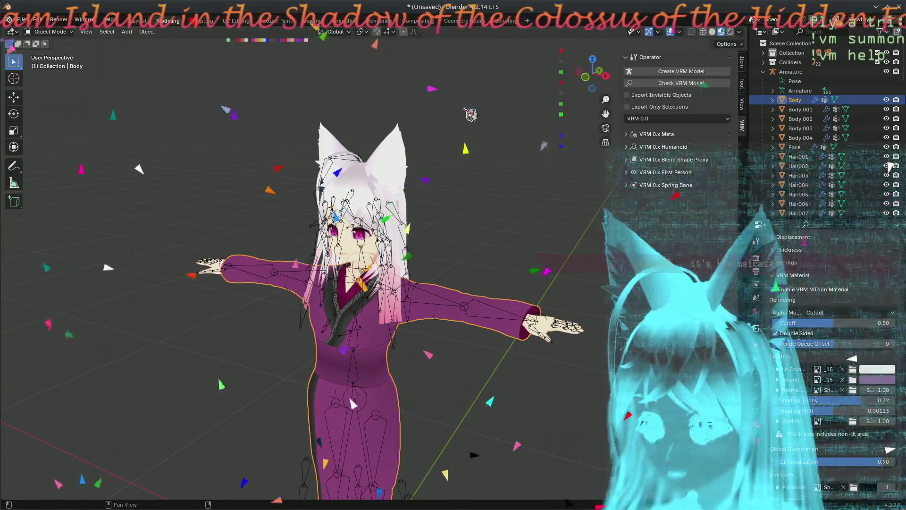
mouse_move(503, 231)
mouse_down()
mouse_move(310, 251)
mouse_move(571, 213)
mouse_up()
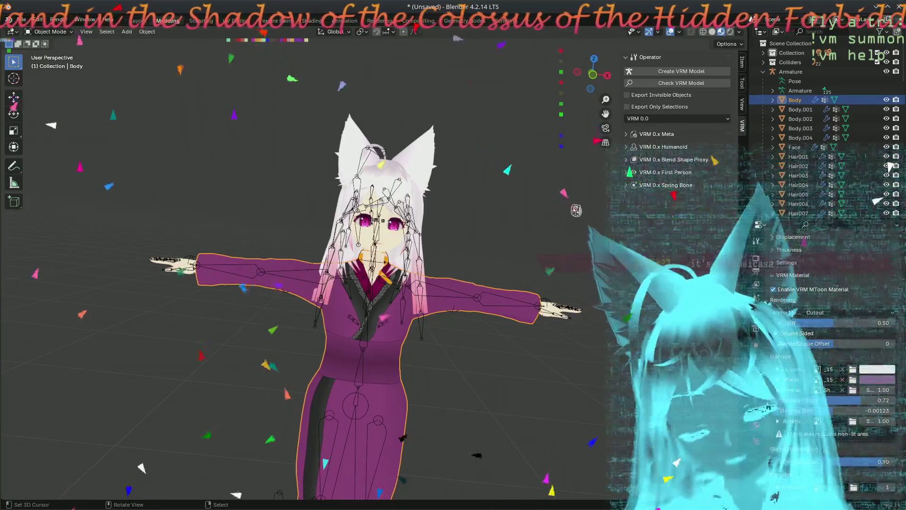
scroll(418, 256, up, 5)
scroll(418, 257, down, 5)
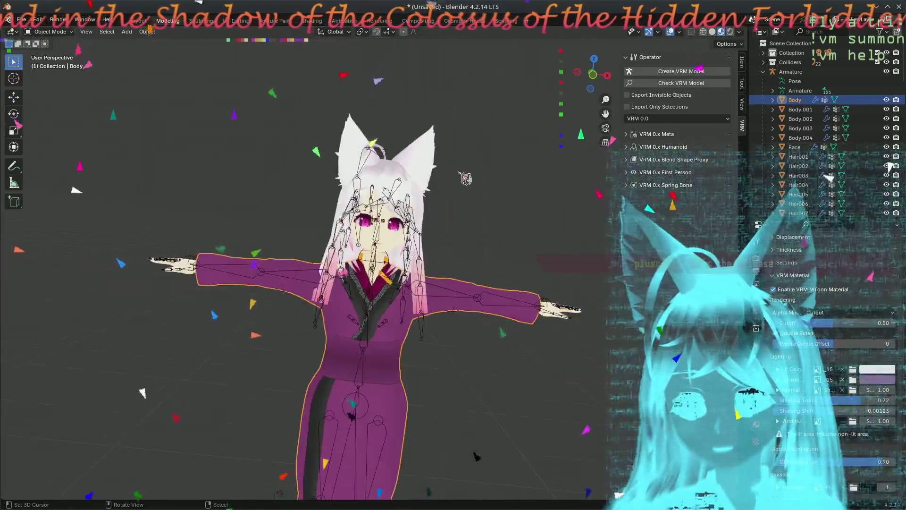
scroll(473, 287, up, 3)
scroll(489, 262, up, 2)
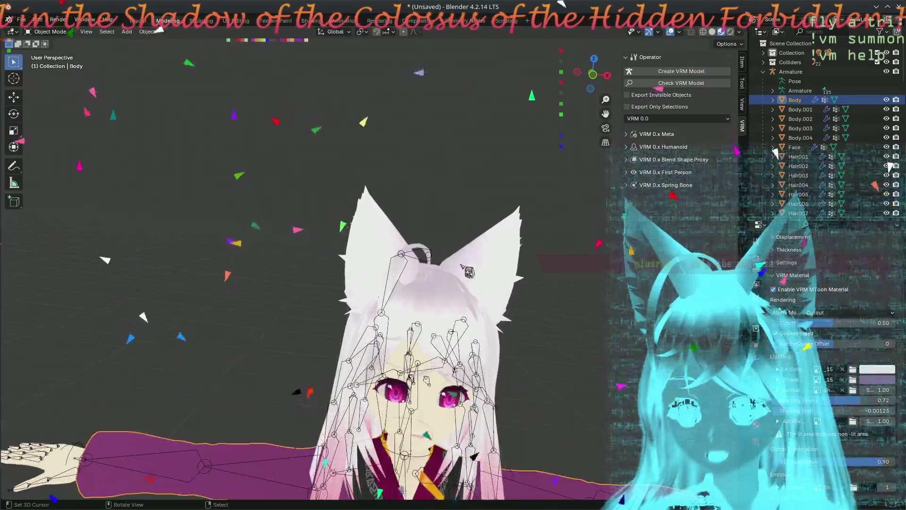
scroll(490, 262, up, 3)
scroll(373, 263, up, 3)
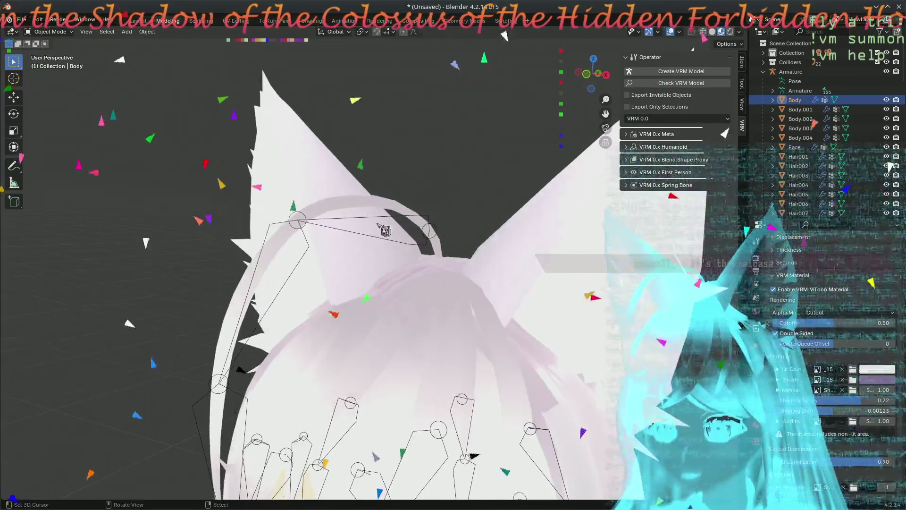
click(316, 163)
Step: Edit the ear mesh and zoom into the cat ears in front orthographic view
key(Tab)
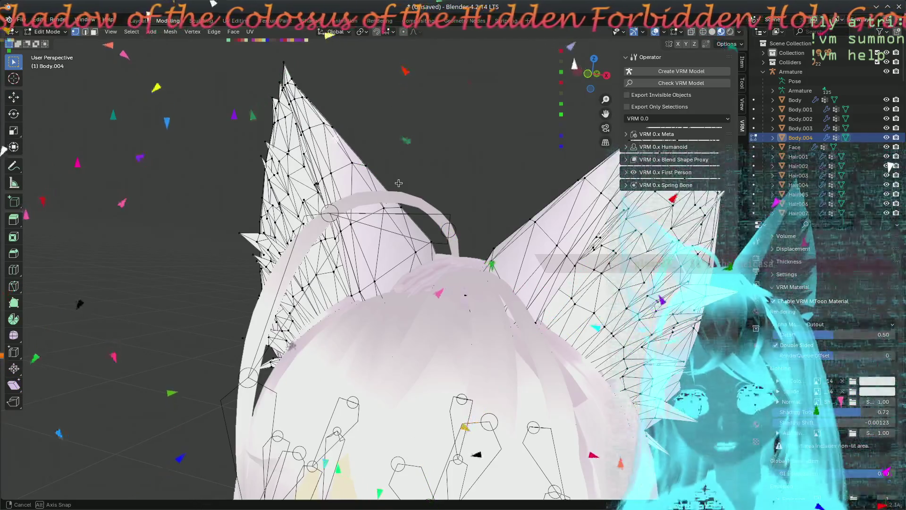
drag(399, 184, 589, 175)
mouse_move(571, 216)
mouse_down()
mouse_move(445, 197)
mouse_move(442, 185)
mouse_up()
key(KP_5)
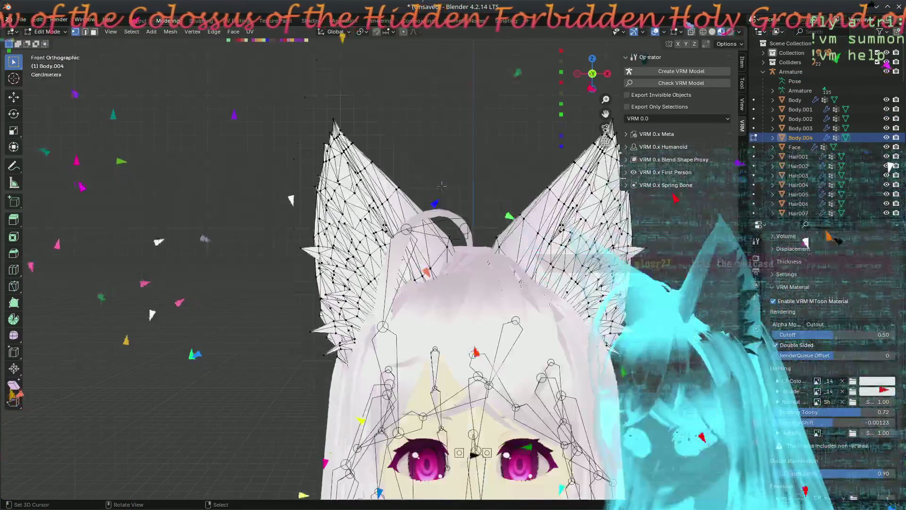
drag(493, 154, 445, 292)
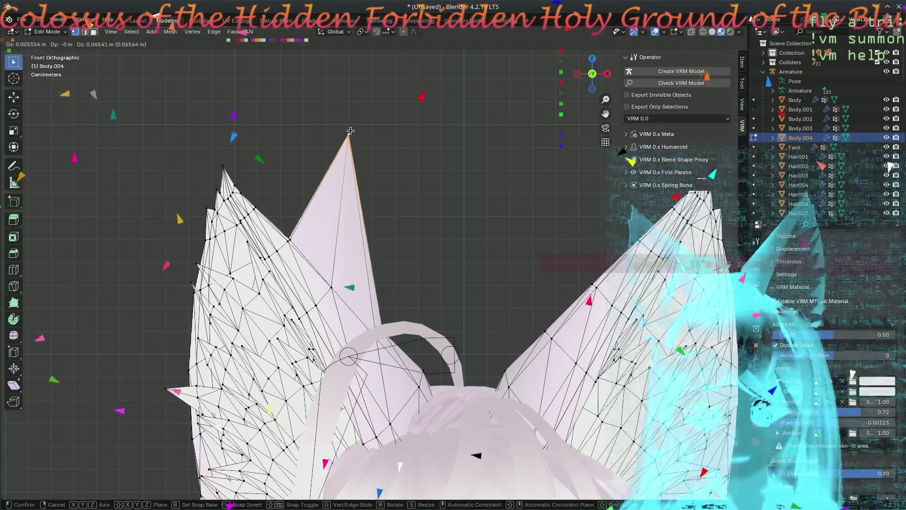
Step: Move the left ear's spike-tip vertex down to sit level with the ear's other points
click(333, 135)
scroll(457, 221, down, 5)
scroll(457, 221, up, 5)
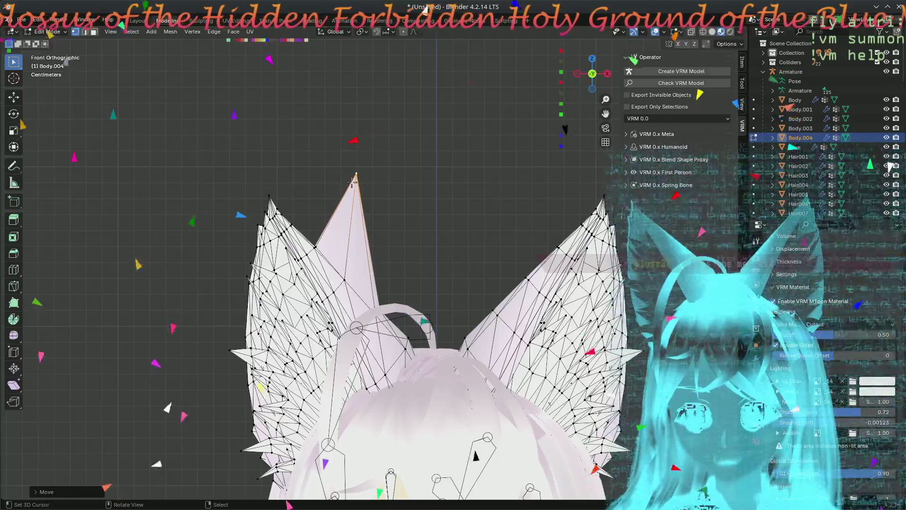
key(g)
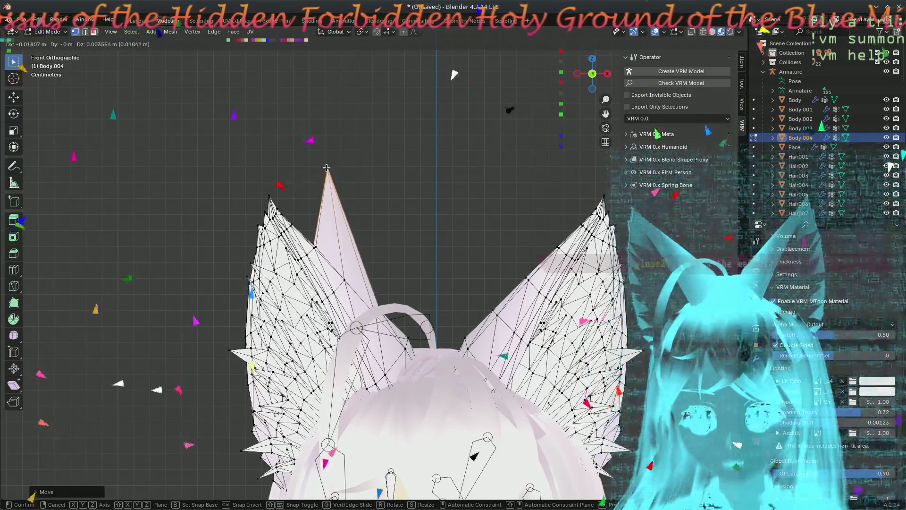
click(340, 197)
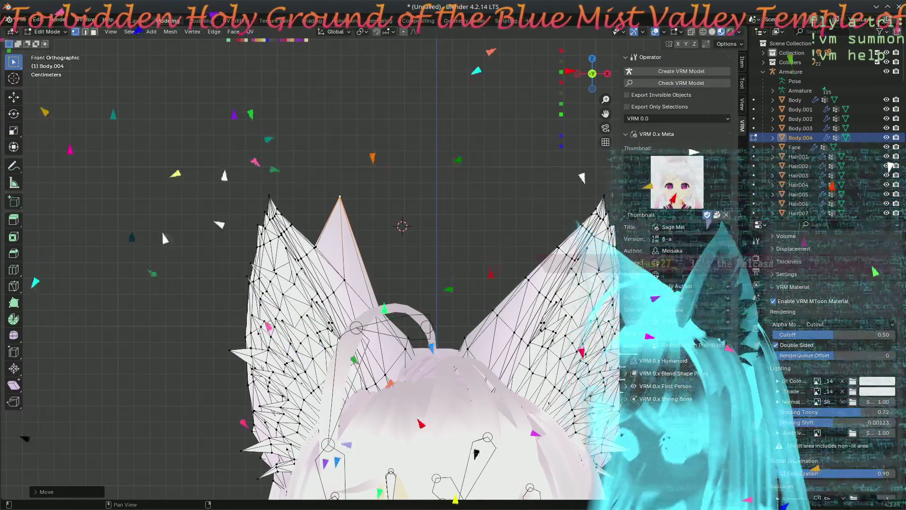
Step: Pass Check VRM Model with no errors, then save the project as 8-a.blend in the VT model folder
click(681, 82)
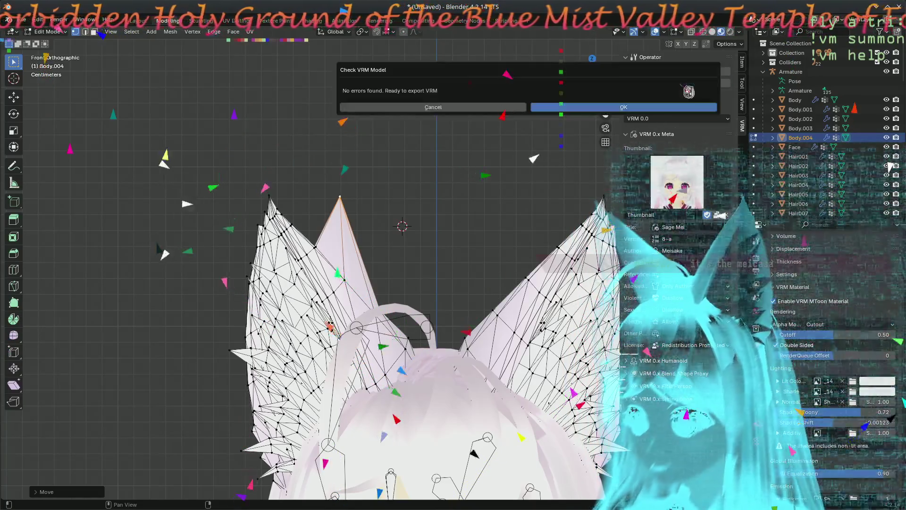
click(537, 109)
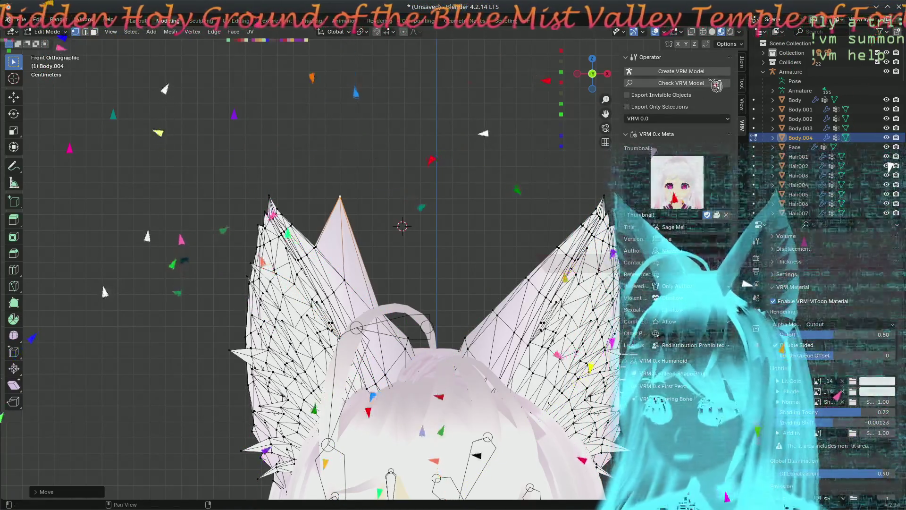
click(16, 19)
mouse_move(37, 153)
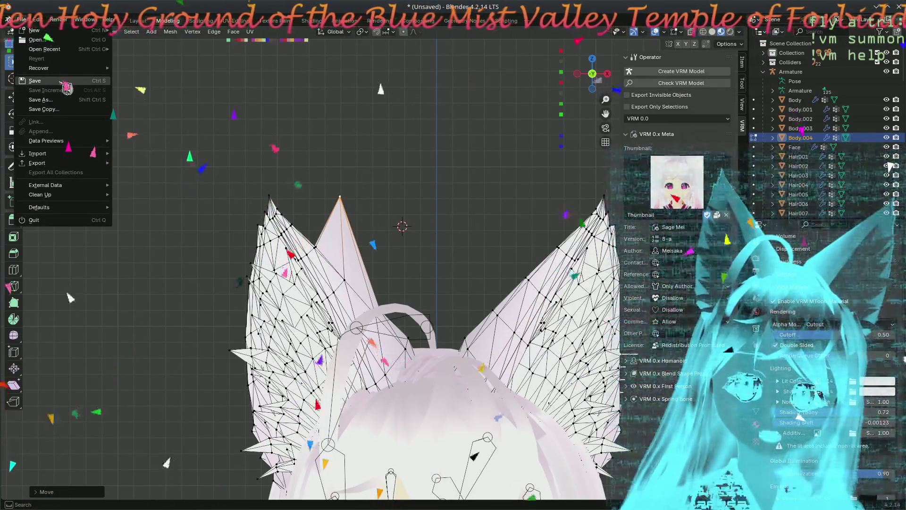
click(68, 82)
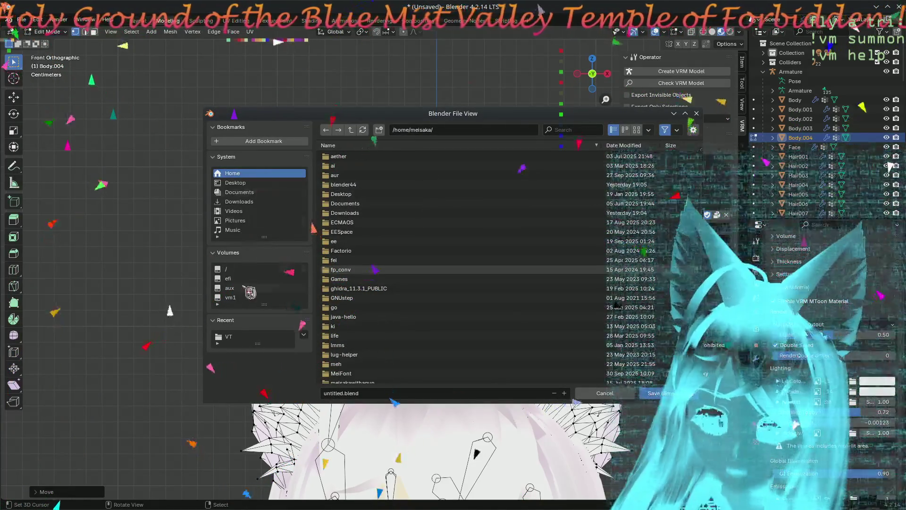
click(245, 337)
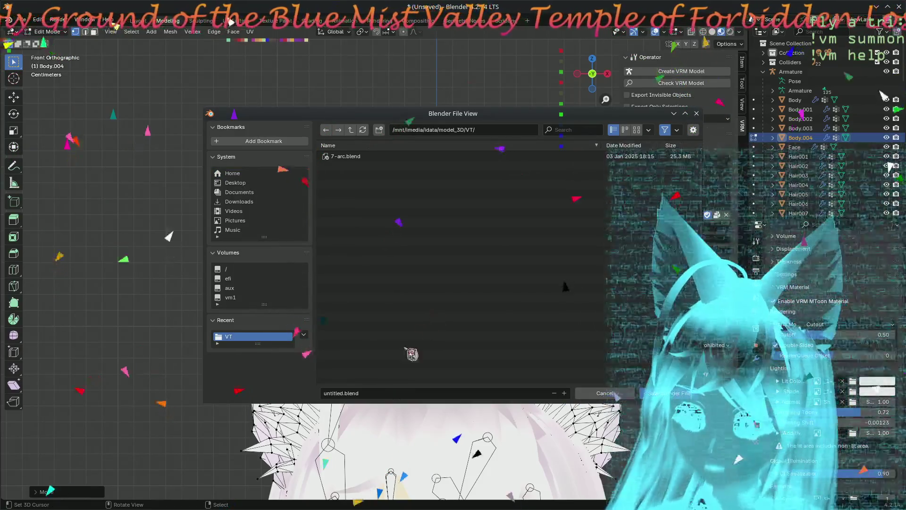
click(347, 394)
text(8-a)
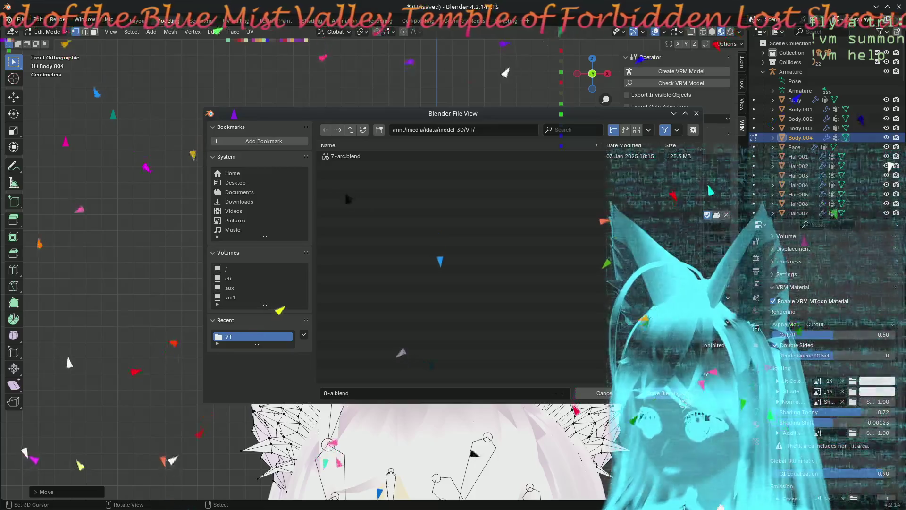
key(Return)
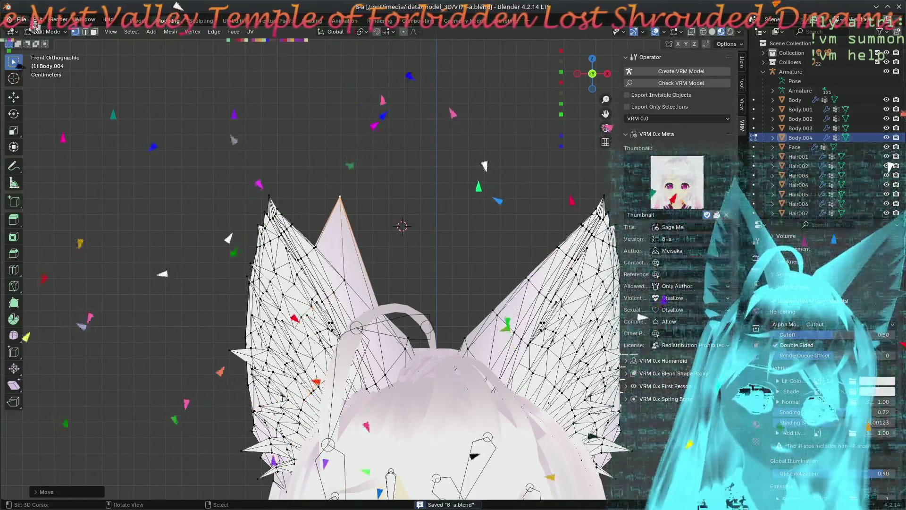
click(32, 20)
mouse_move(37, 163)
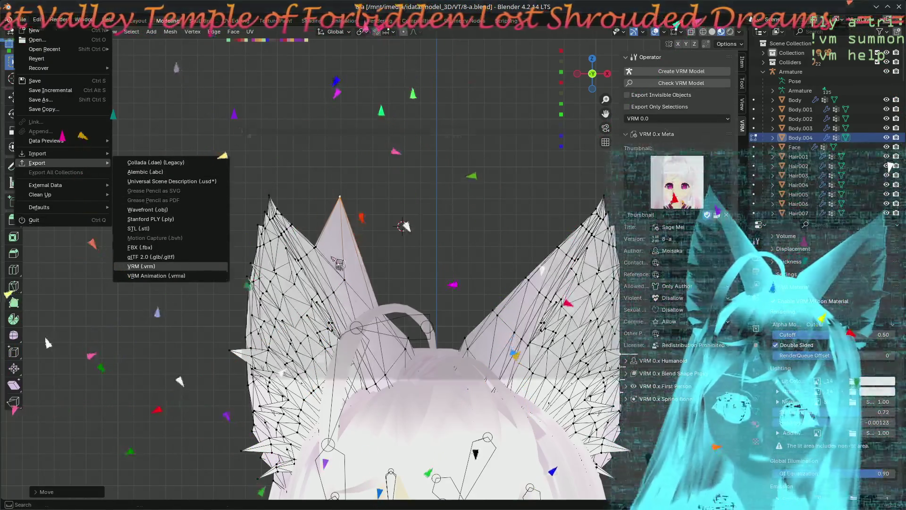
Step: Export the avatar as VRM over Sage Mei-8-a.vrm in the VT folder
click(179, 266)
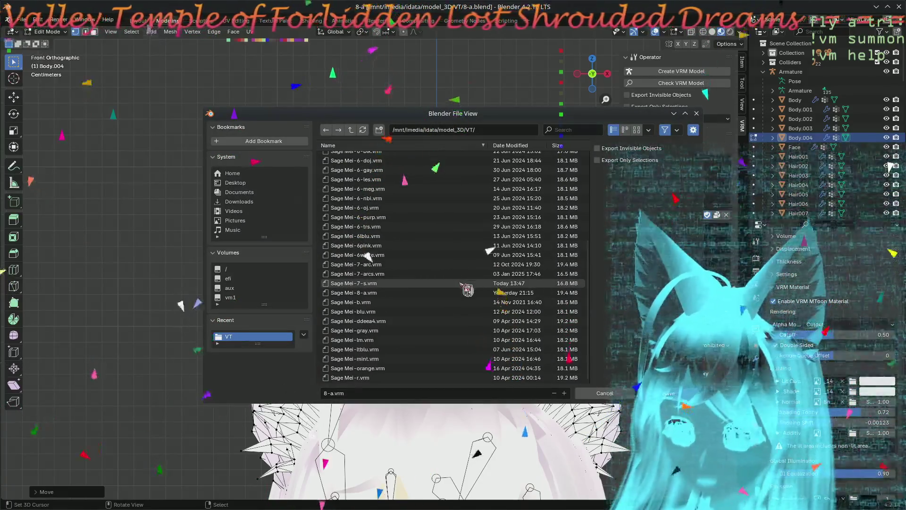
click(413, 295)
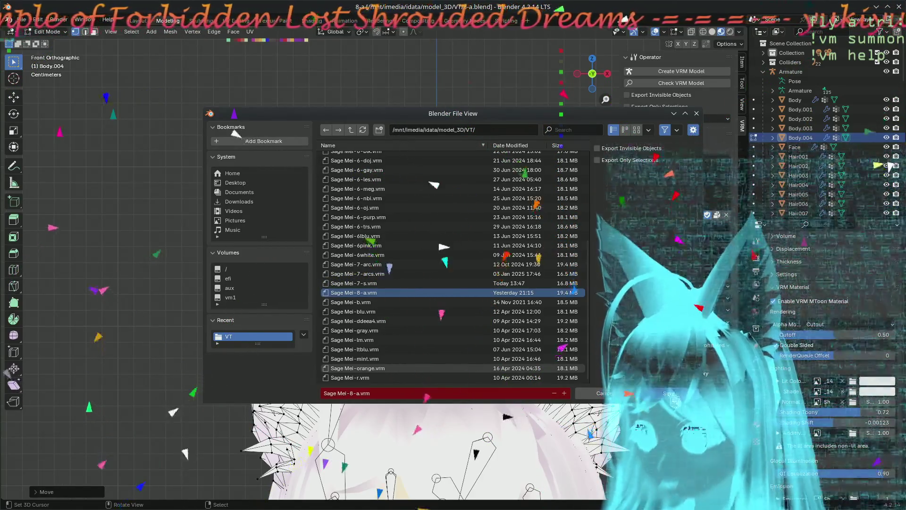
click(659, 393)
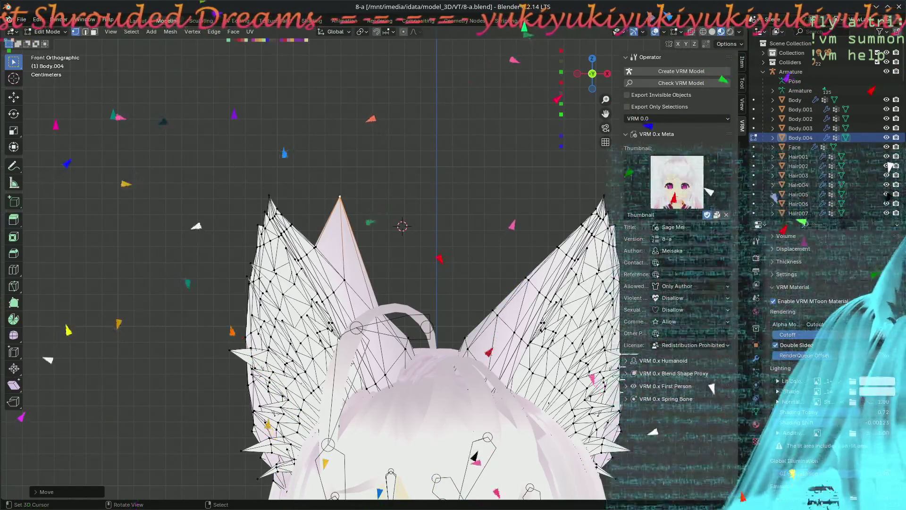
Step: Leave Edit Mode for Object Mode and export the VRM over Sage Mei-8-a.vrm again
drag(580, 228, 506, 239)
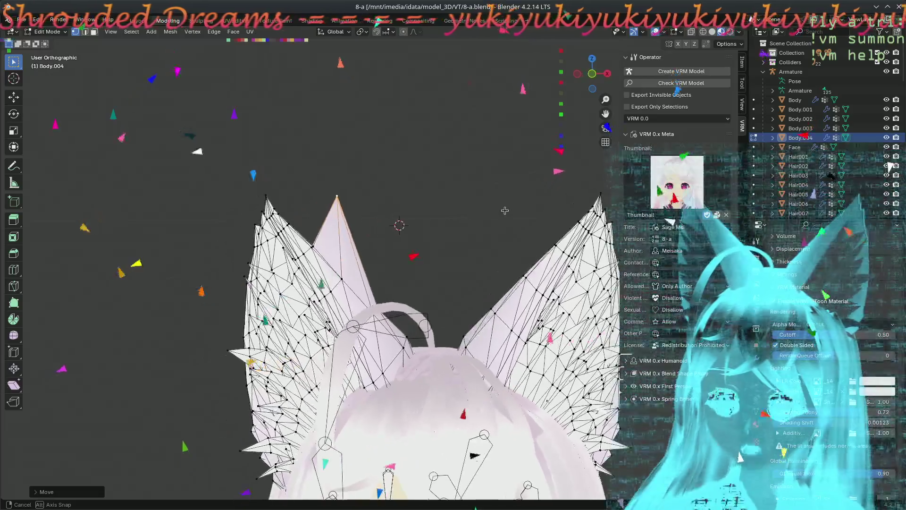
key(Tab)
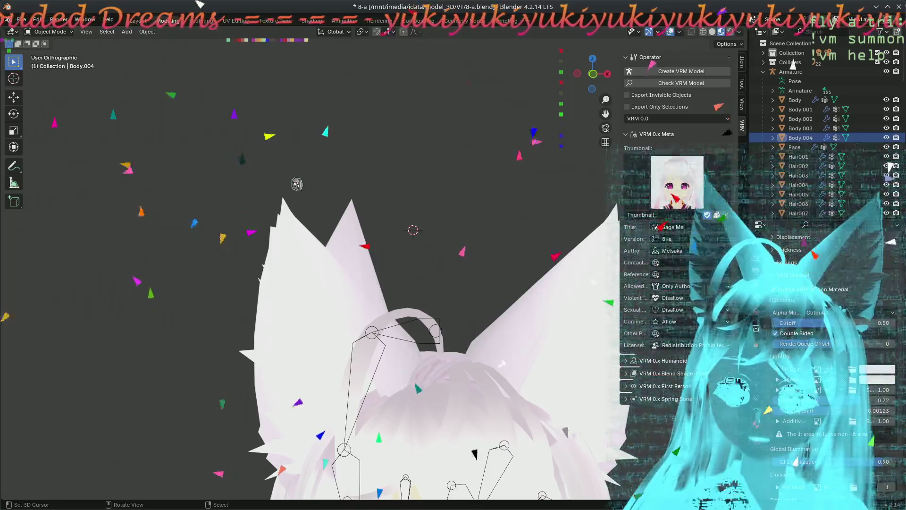
click(22, 19)
mouse_move(37, 163)
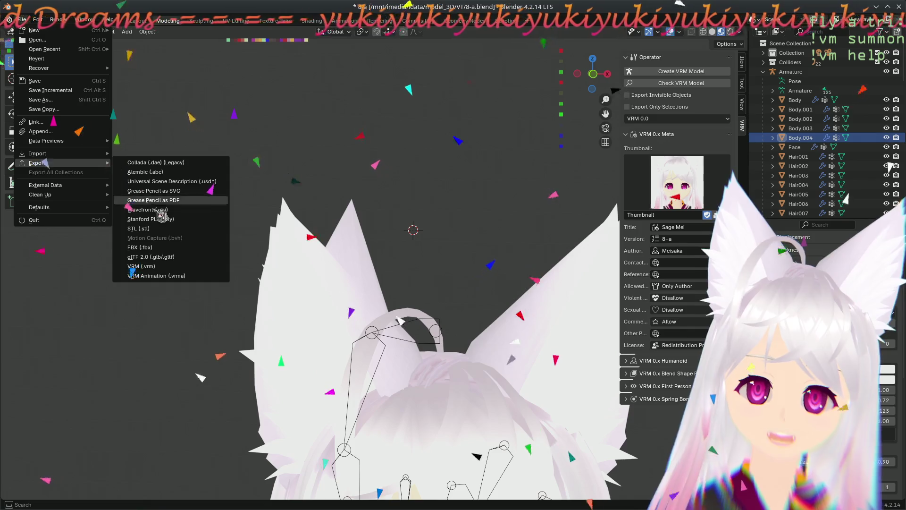
click(178, 274)
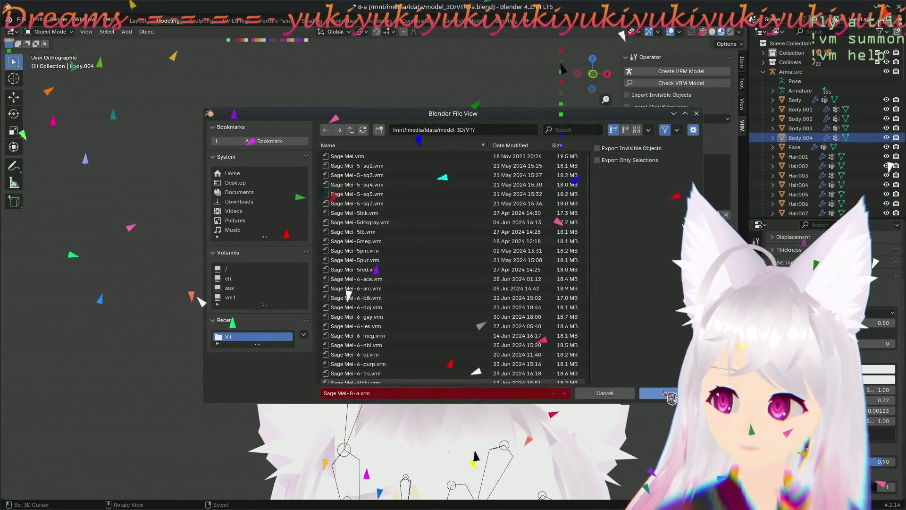
click(666, 393)
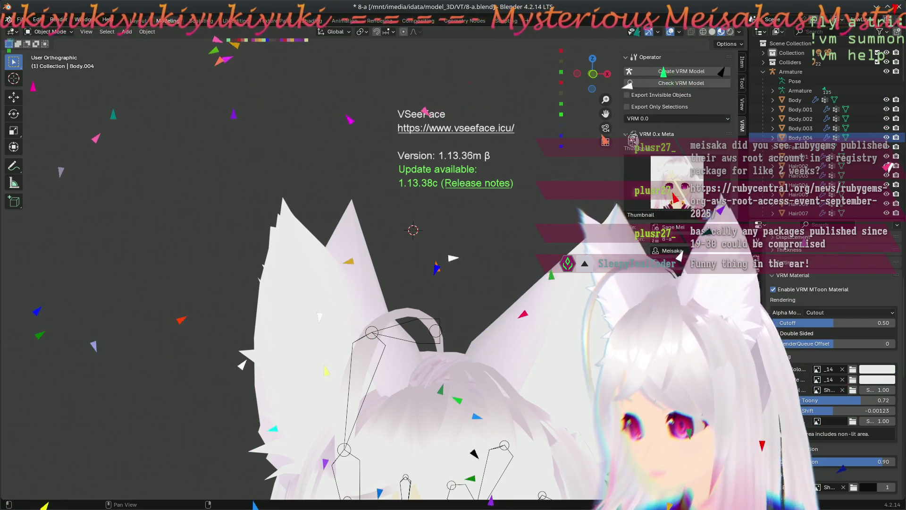
Step: Collapse VRM 0.x Meta, hide the sidebar and rotate to an unobstructed view of the ears
click(657, 134)
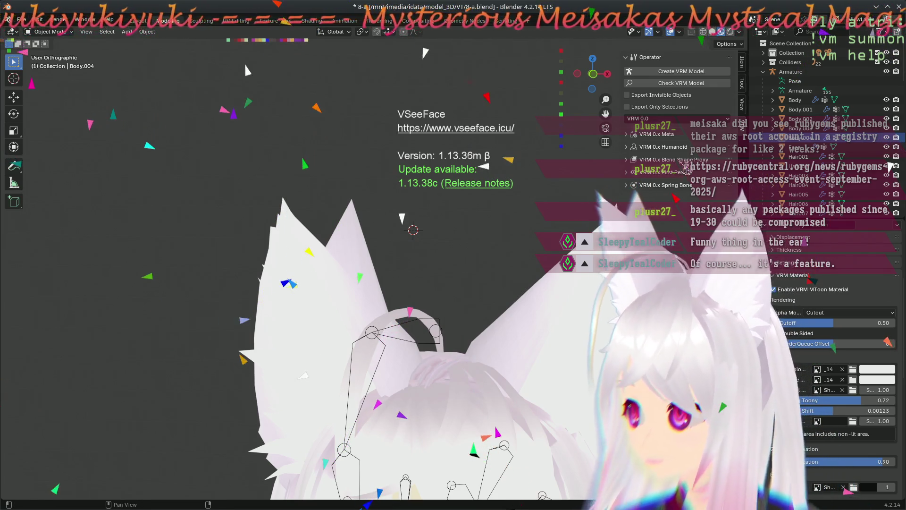
click(744, 74)
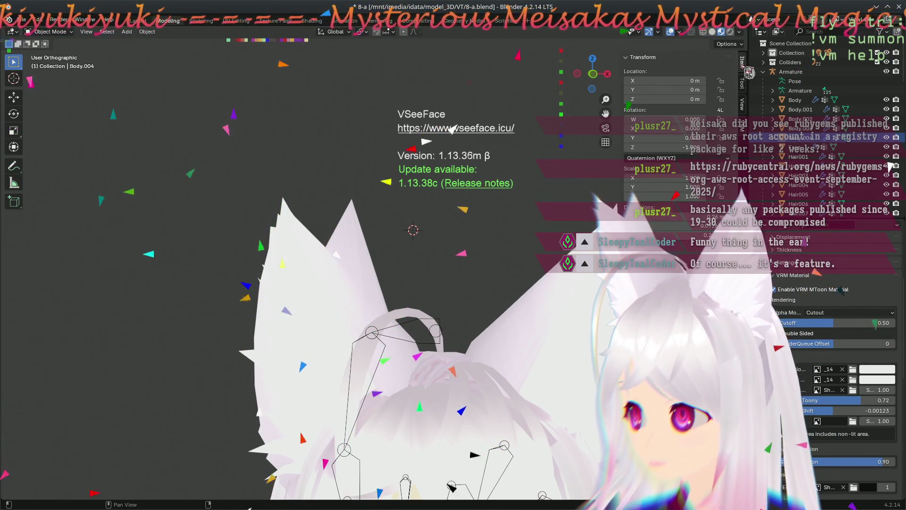
click(744, 110)
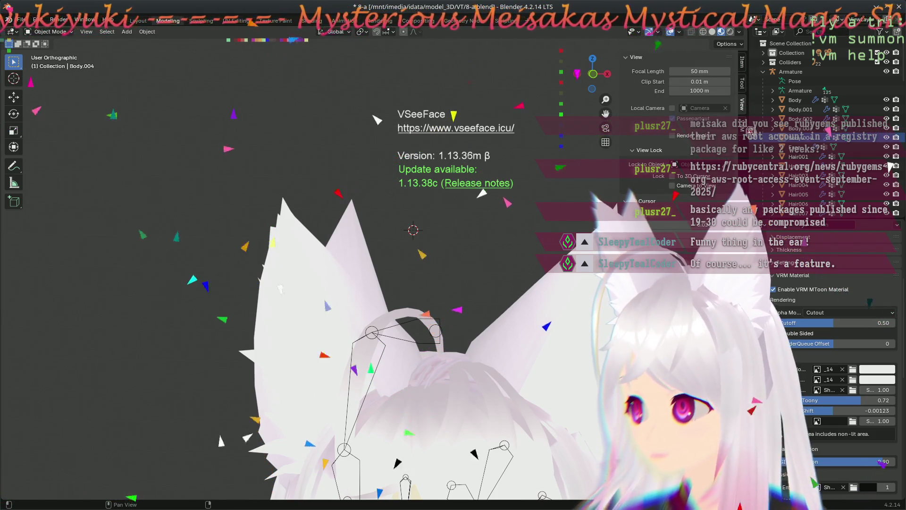
click(743, 131)
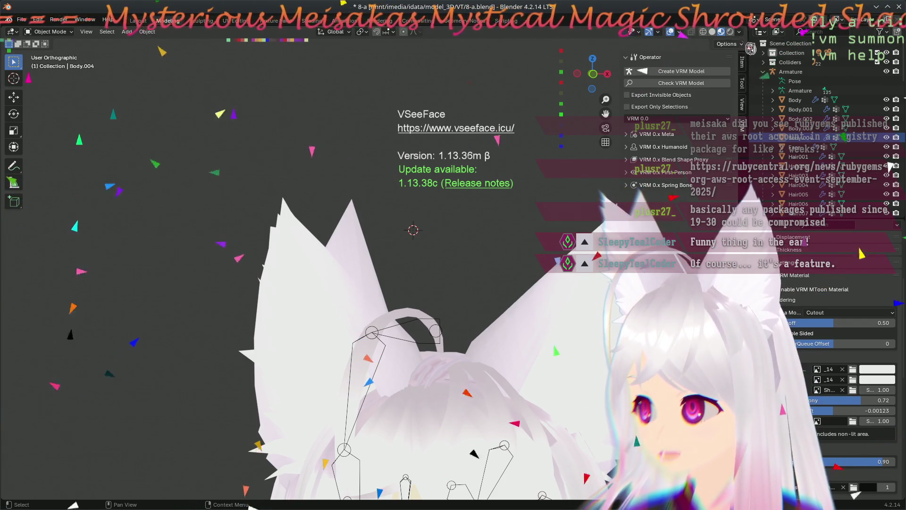
key(n)
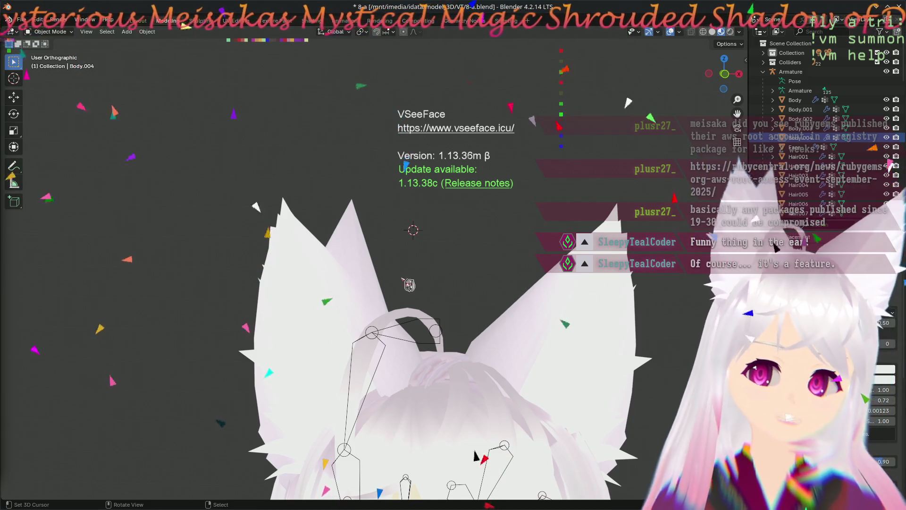
drag(406, 283, 316, 255)
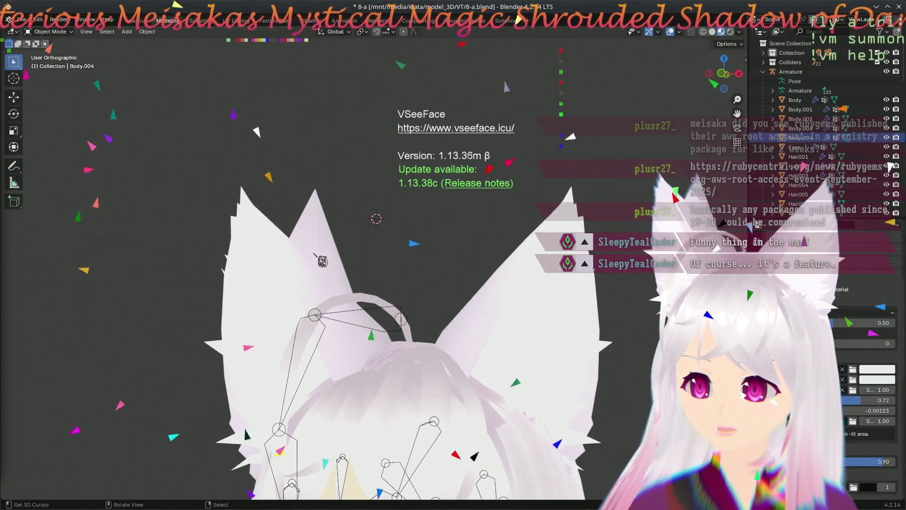
Step: From front view, enter edit mode on the ear mesh and move the ear-tip vertex with G
key(KP_1)
click(338, 241)
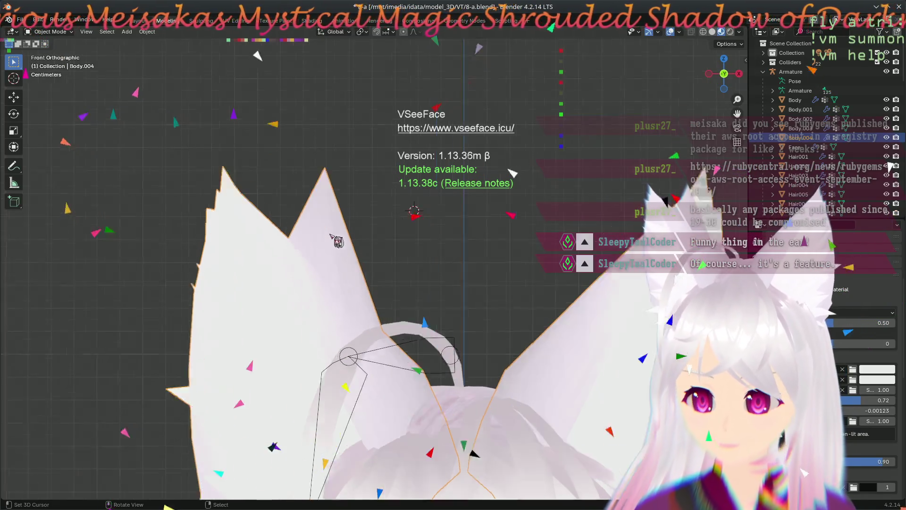
key(Tab)
scroll(338, 242, up, 2)
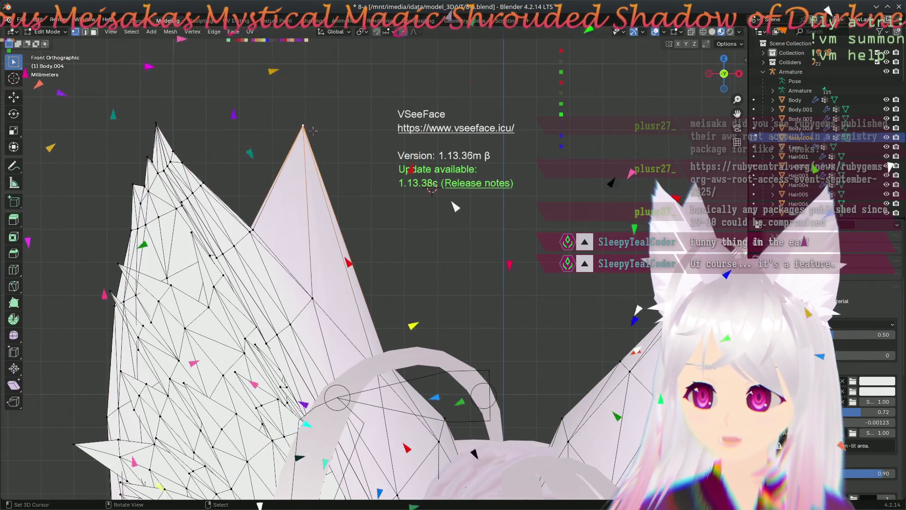
key(g)
click(335, 151)
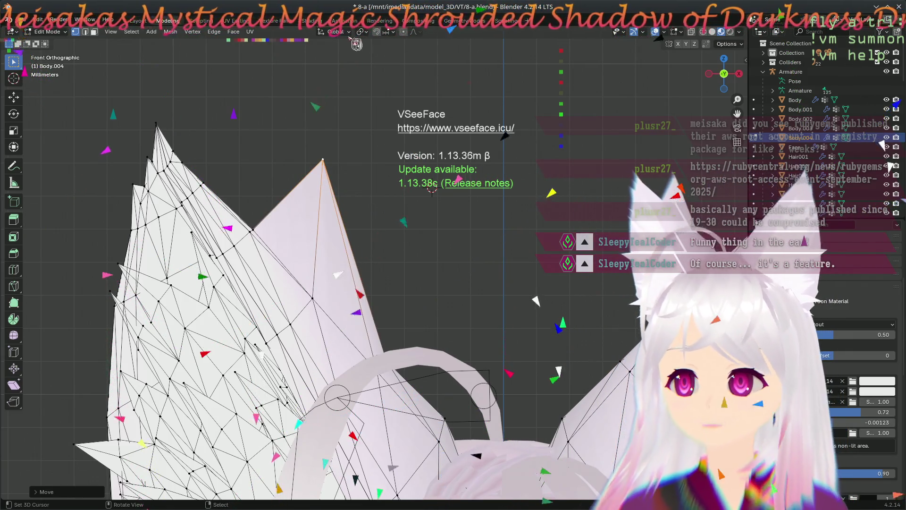
Step: Enable the Move gizmo and pull the ear-tip vertex further down to shorten the ear
click(640, 32)
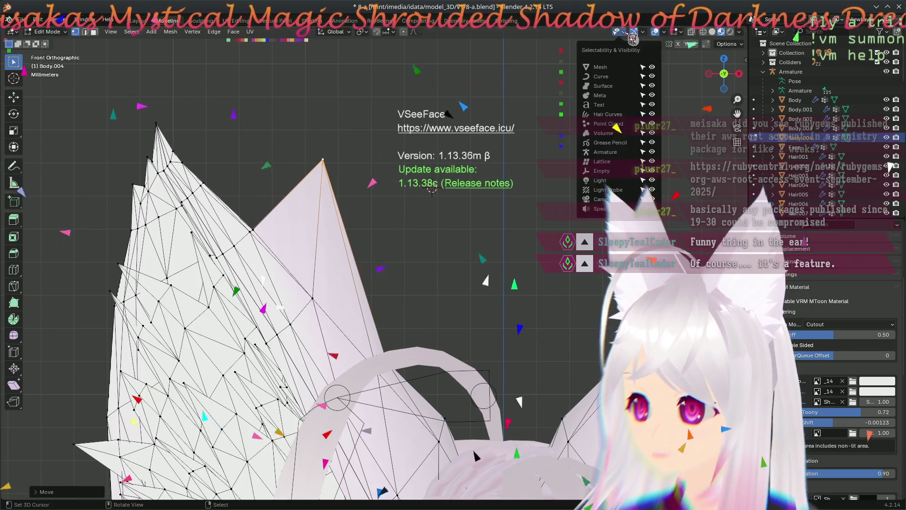
click(643, 32)
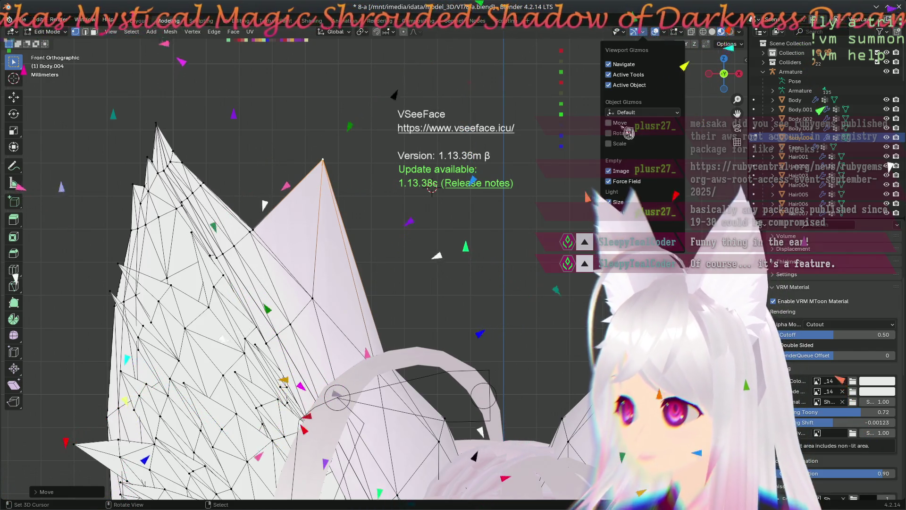
click(609, 123)
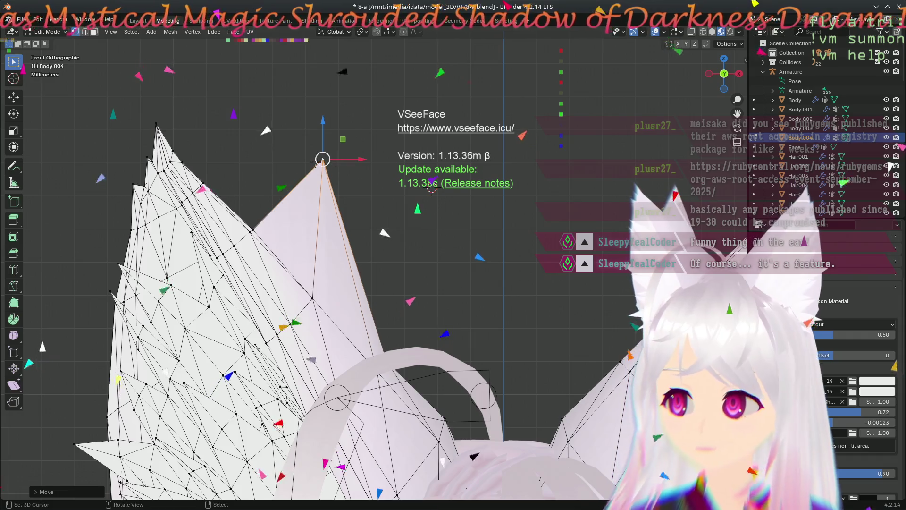
drag(322, 159, 316, 278)
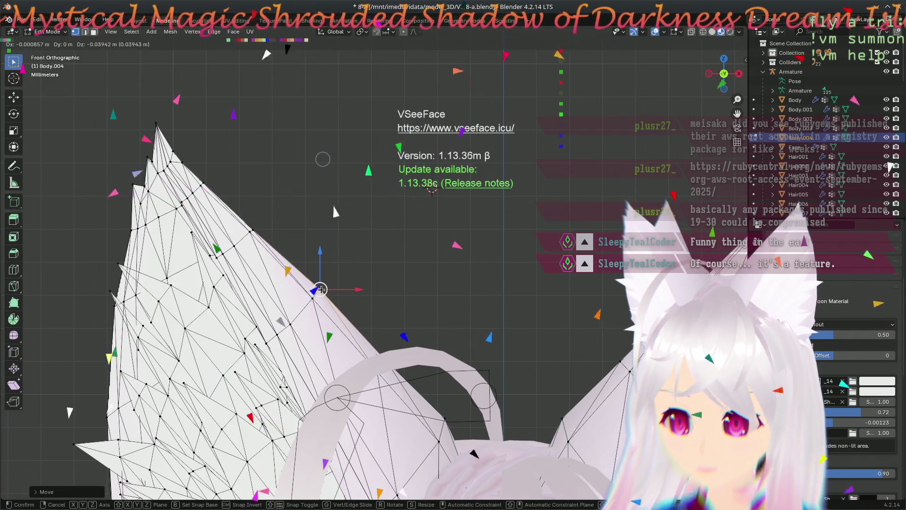
drag(317, 292, 317, 293)
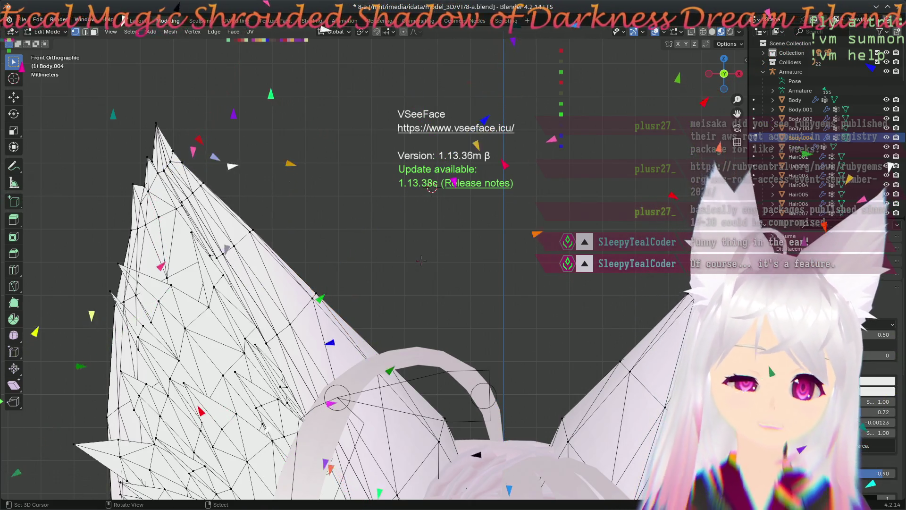
scroll(410, 271, down, 2)
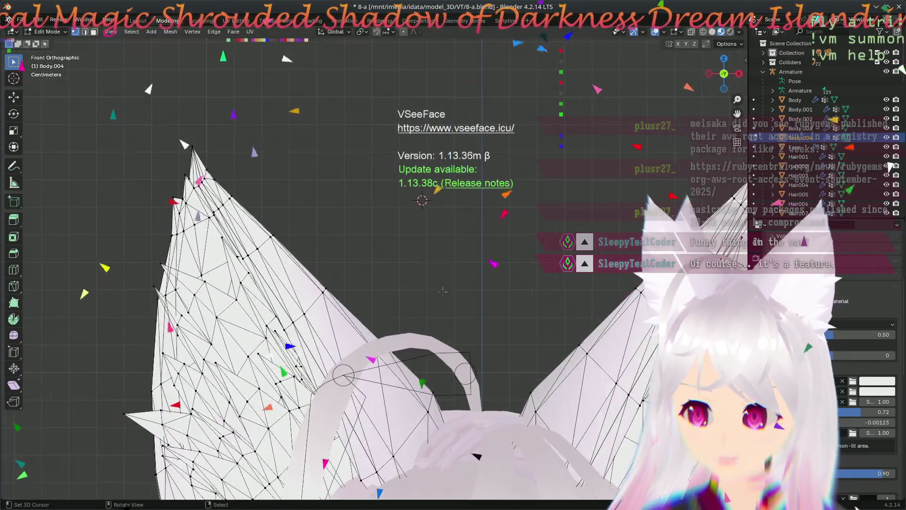
scroll(438, 288, up, 3)
scroll(383, 240, up, 2)
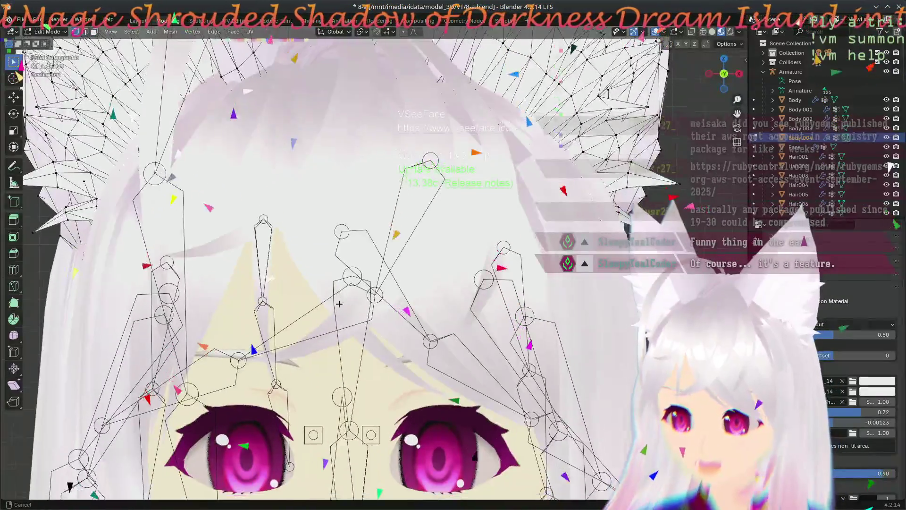
scroll(327, 189, up, 1)
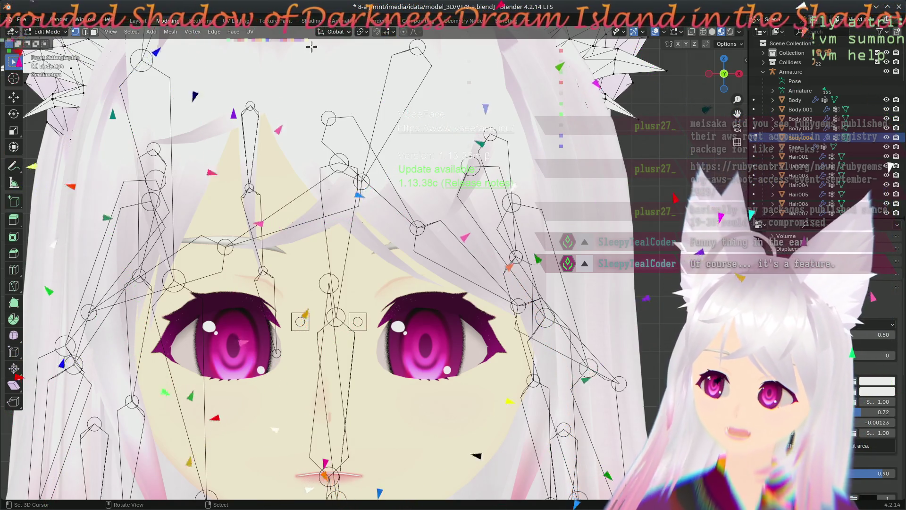
scroll(295, 161, down, 5)
scroll(290, 162, up, 5)
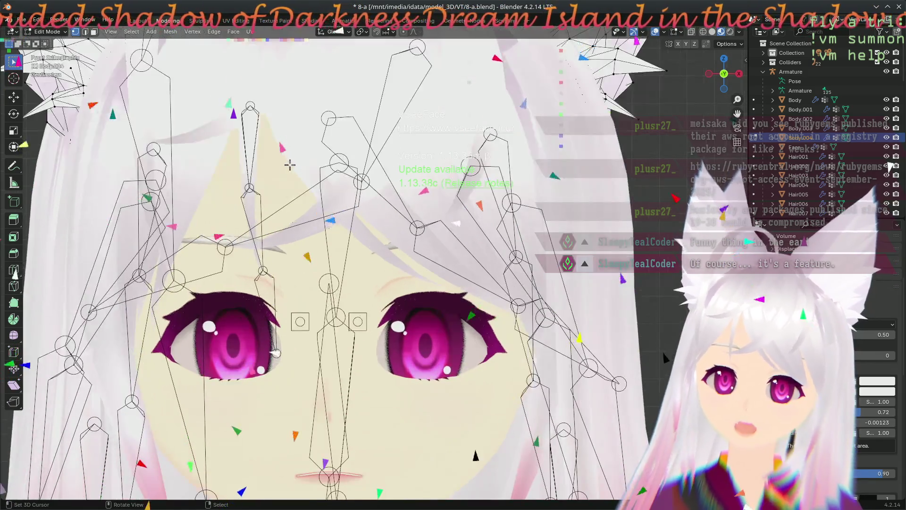
scroll(262, 235, up, 2)
scroll(261, 236, up, 4)
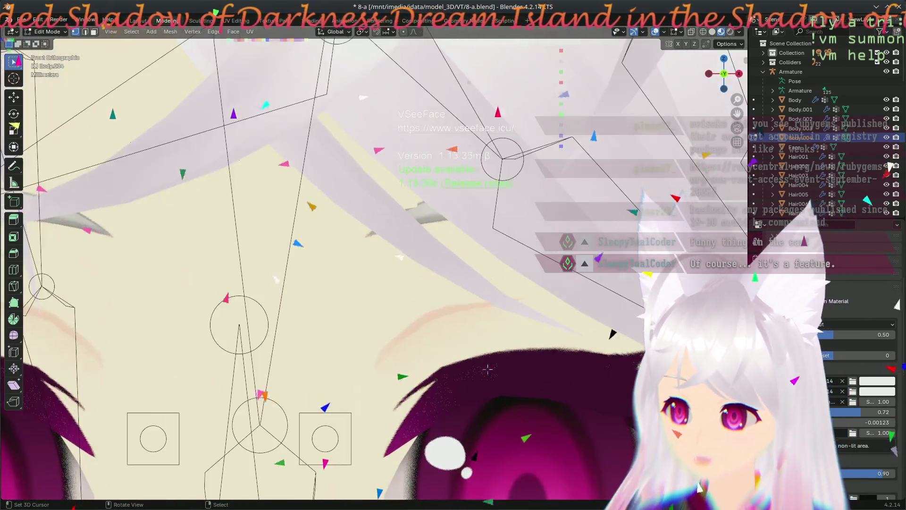
Step: Centre the view on the avatar's eyes and head over to the properties tabs
drag(487, 369, 386, 140)
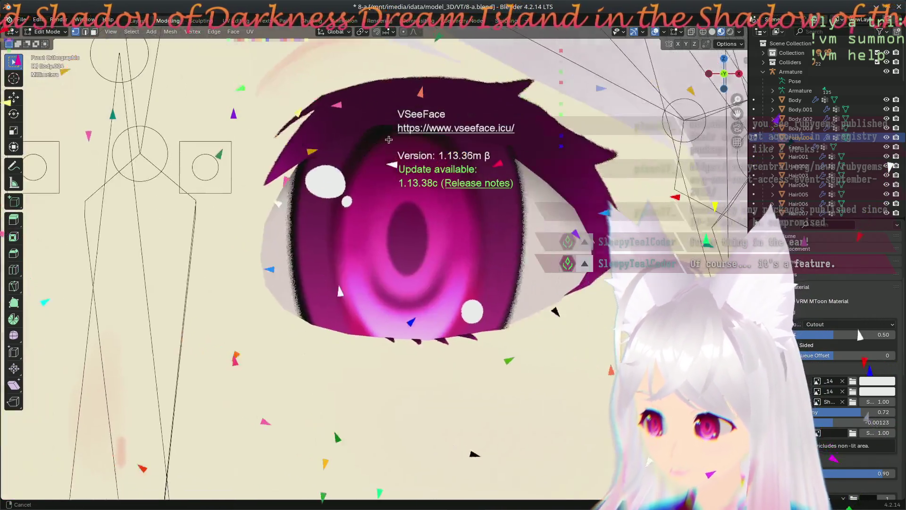
scroll(398, 140, down, 2)
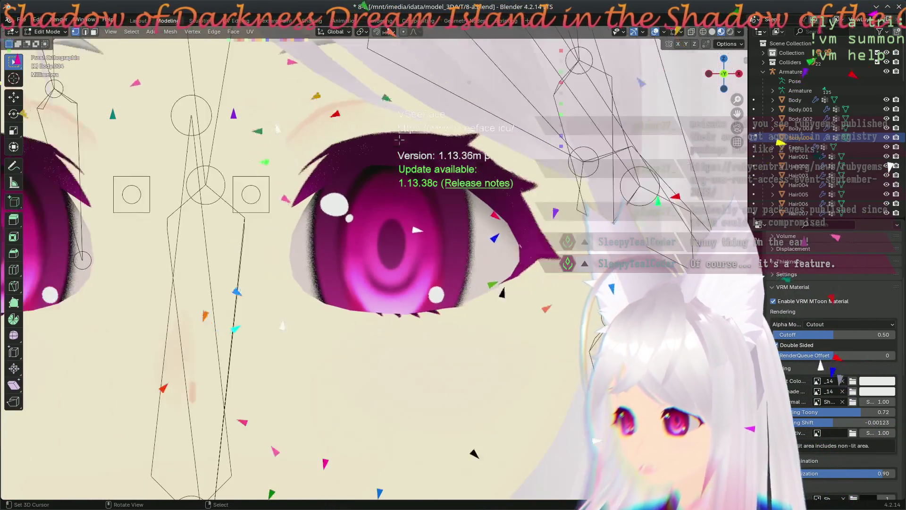
scroll(400, 140, down, 2)
scroll(401, 141, up, 2)
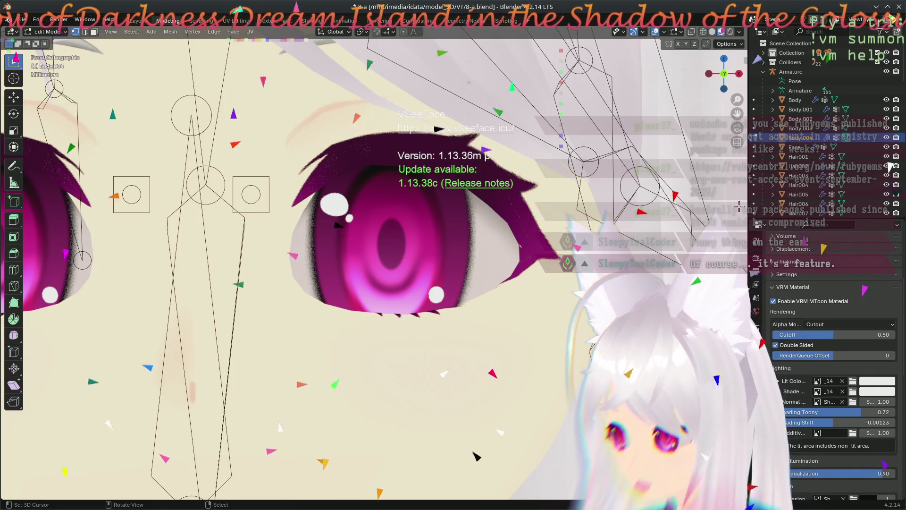
click(756, 280)
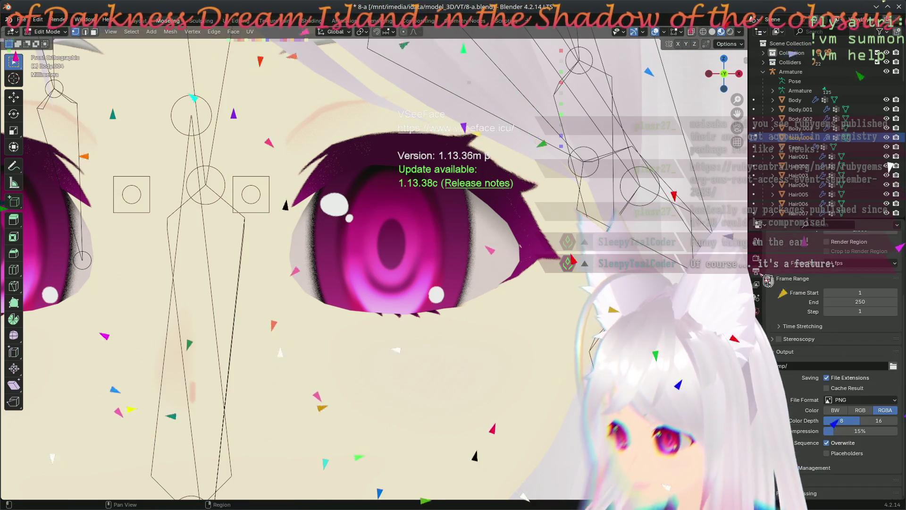
Step: Set the Render Engine to Cycles and the Device to GPU Compute
click(757, 267)
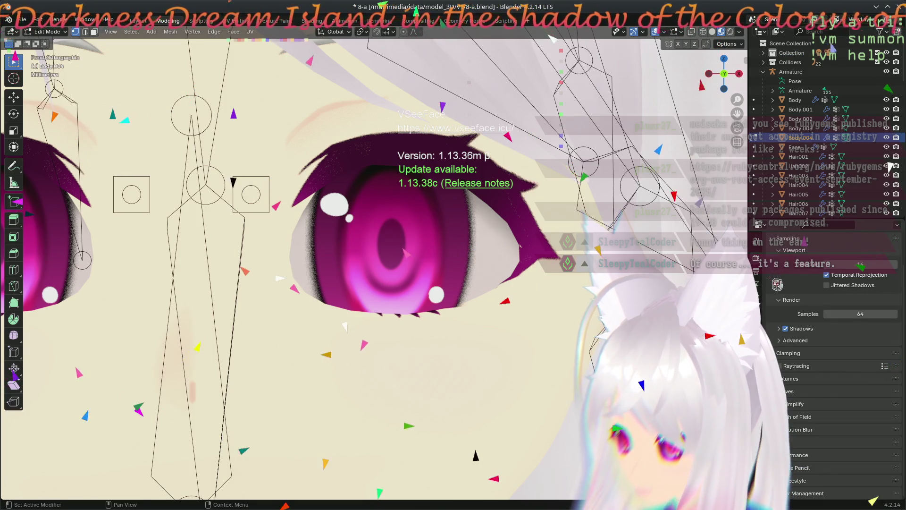
click(894, 259)
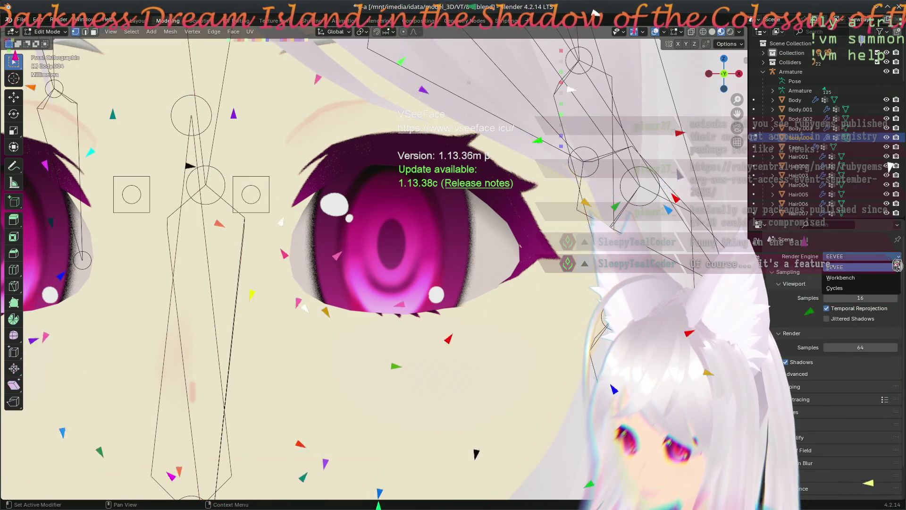
click(837, 287)
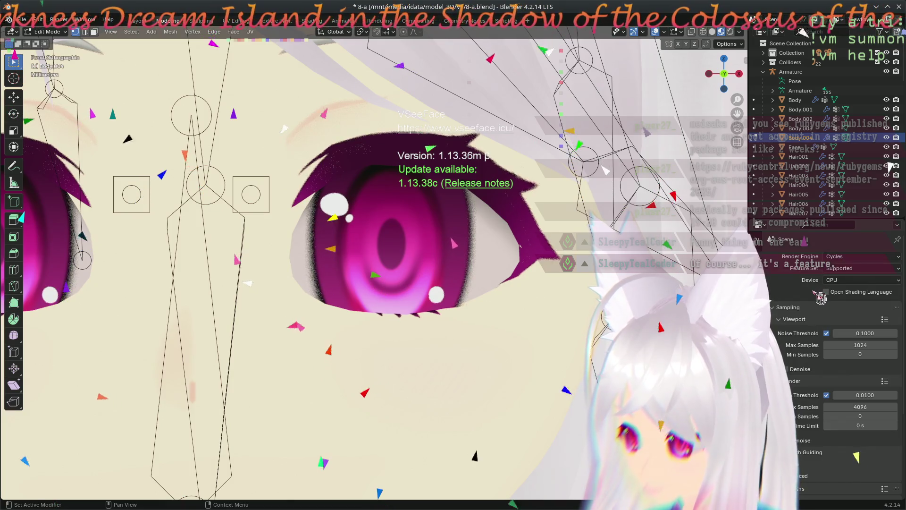
scroll(439, 267, down, 4)
scroll(440, 266, up, 4)
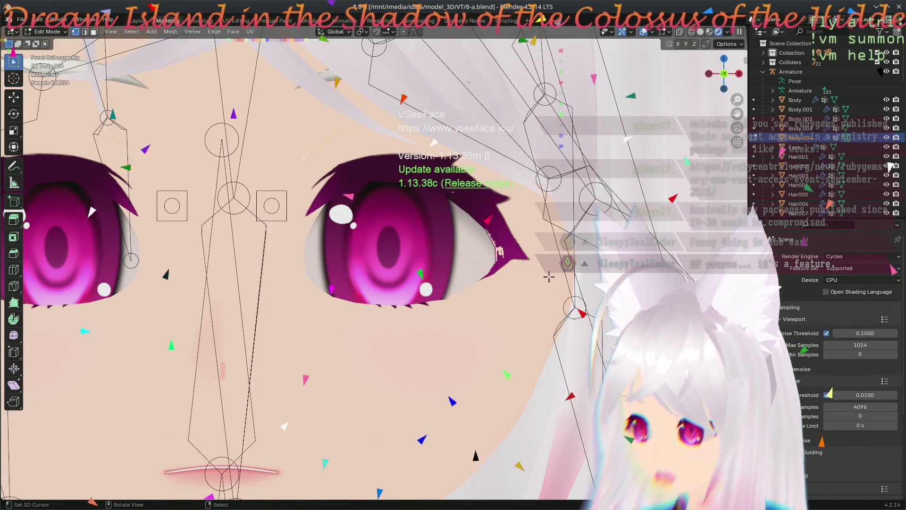
scroll(549, 277, down, 4)
scroll(545, 281, up, 4)
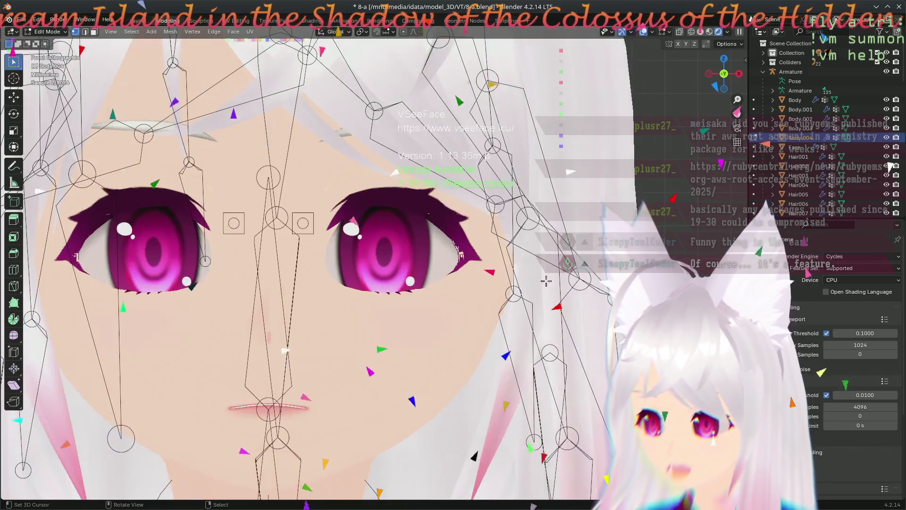
scroll(545, 281, up, 2)
scroll(548, 283, up, 2)
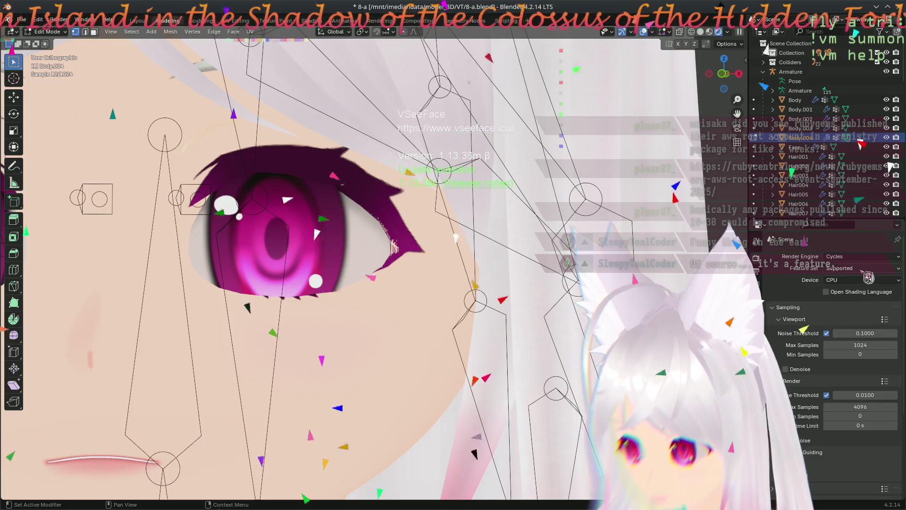
click(852, 301)
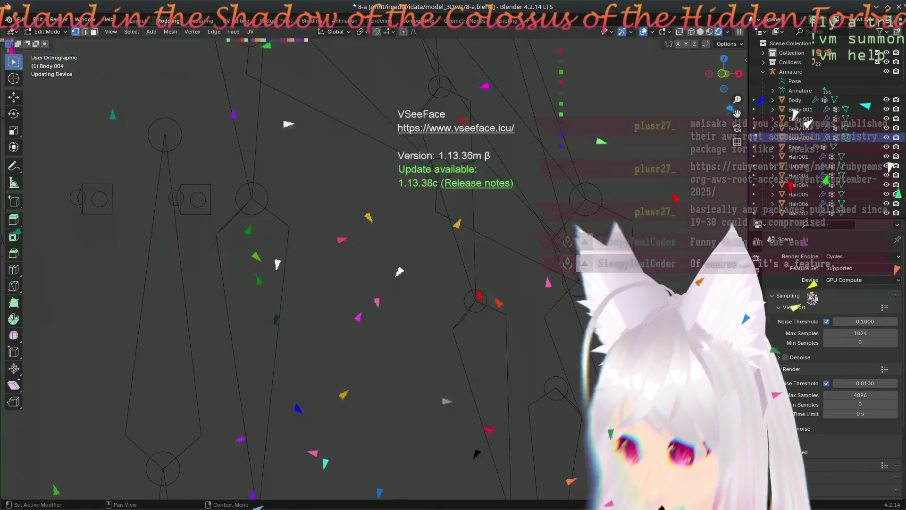
scroll(435, 276, down, 2)
scroll(436, 277, up, 2)
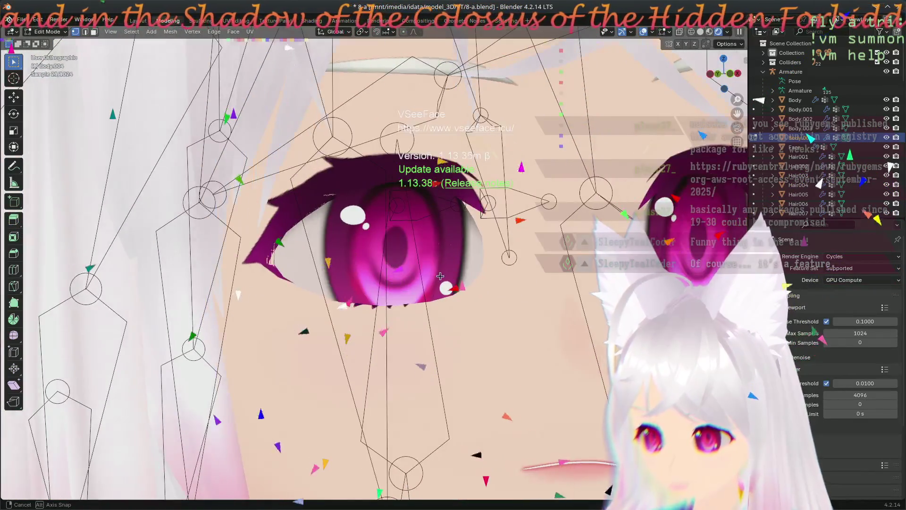
scroll(443, 283, up, 2)
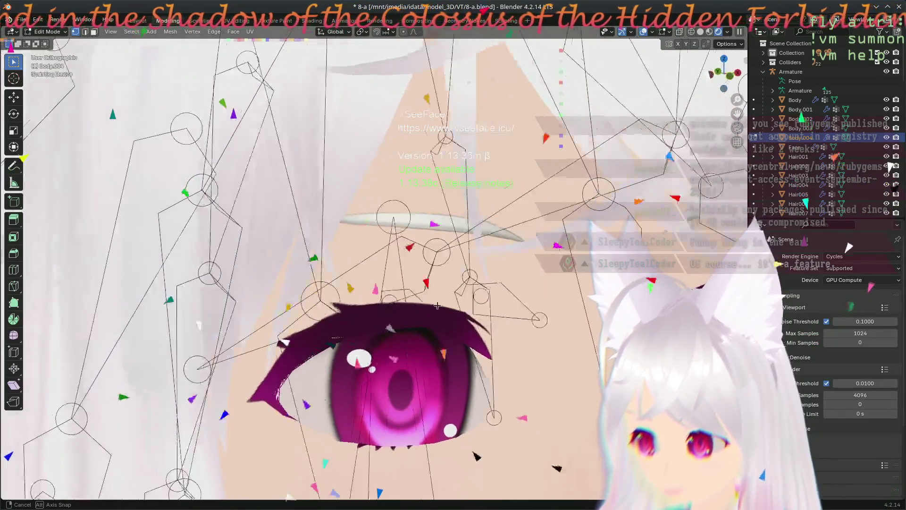
scroll(450, 292, down, 2)
scroll(387, 274, up, 1)
scroll(387, 274, down, 5)
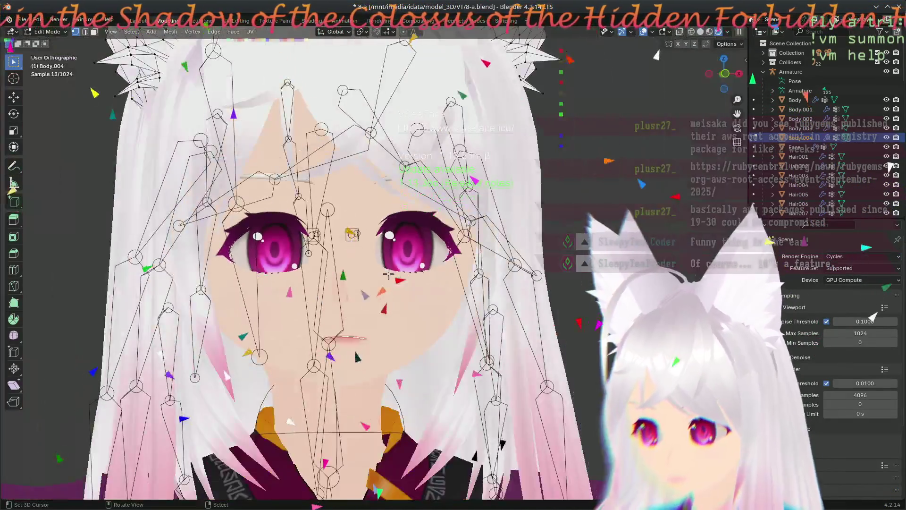
scroll(425, 272, down, 1)
scroll(456, 273, up, 1)
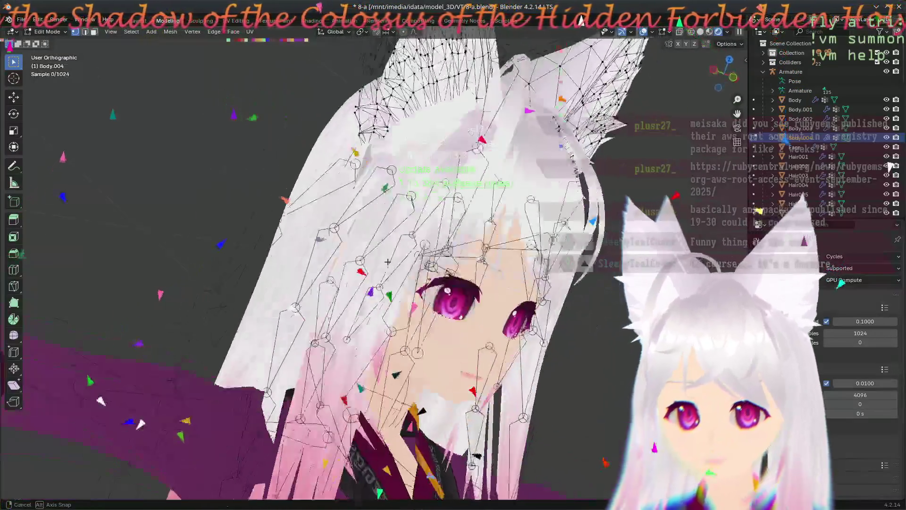
Step: Orbit around the head to inspect the reshaped cat ears in the rendered preview
drag(456, 271, 397, 283)
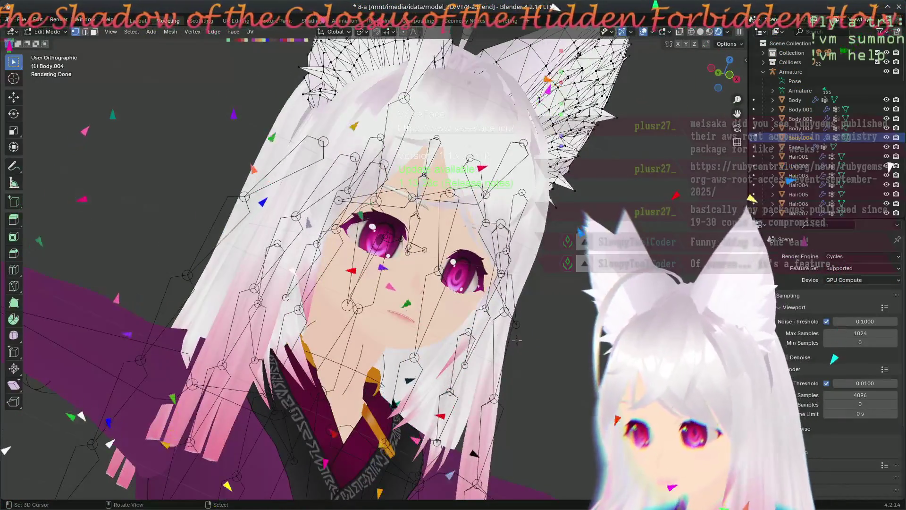
drag(518, 341, 452, 330)
scroll(431, 257, up, 2)
scroll(440, 256, up, 1)
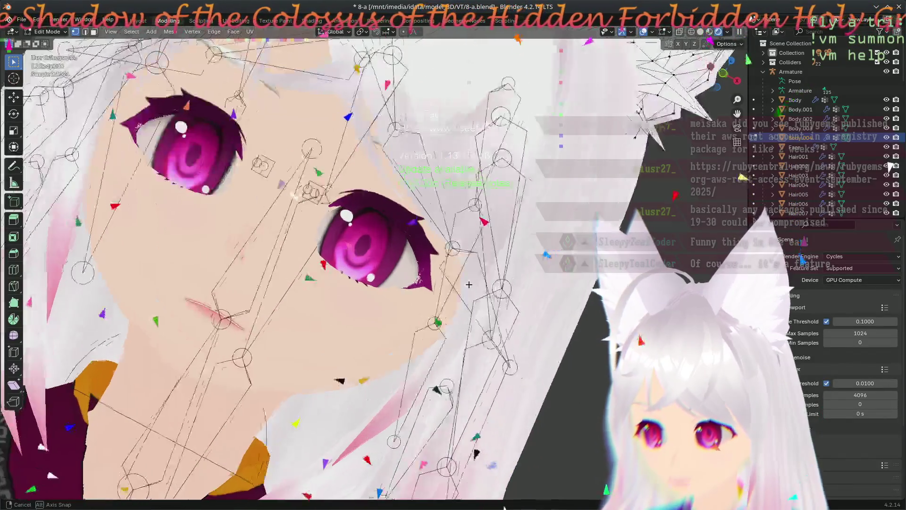
scroll(446, 258, up, 1)
mouse_move(452, 257)
mouse_down()
mouse_move(499, 349)
mouse_move(499, 214)
mouse_move(306, 258)
mouse_move(458, 290)
mouse_move(441, 186)
mouse_up()
scroll(499, 214, down, 1)
scroll(498, 213, down, 1)
scroll(498, 213, down, 3)
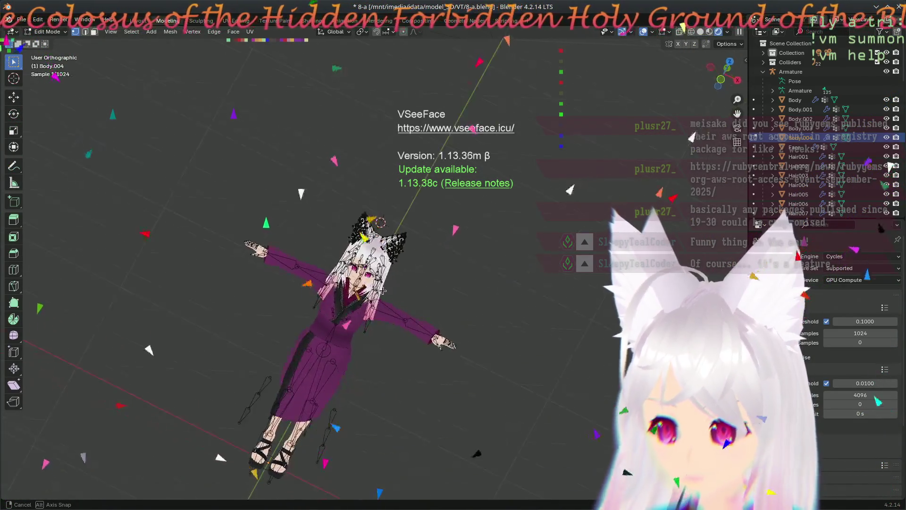
drag(383, 290, 387, 286)
scroll(526, 206, up, 6)
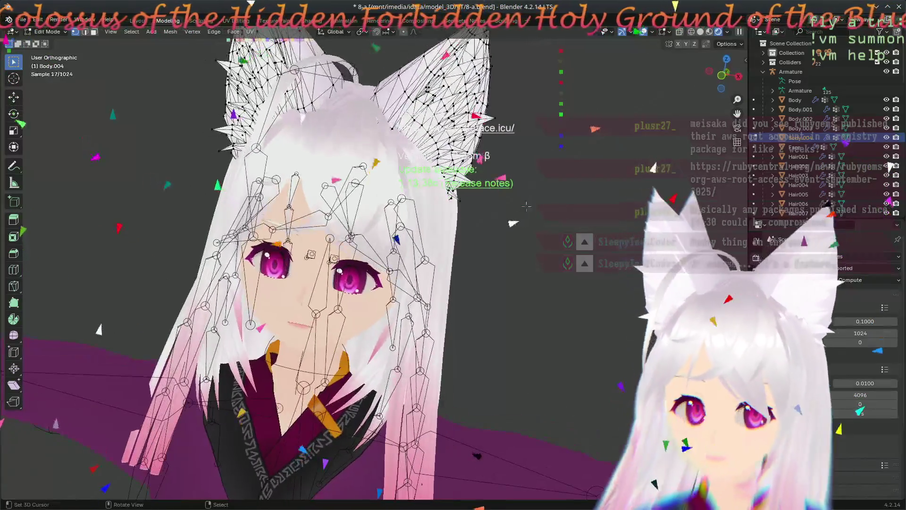
scroll(526, 206, up, 2)
mouse_move(526, 207)
mouse_down()
mouse_move(421, 200)
mouse_move(422, 216)
mouse_up()
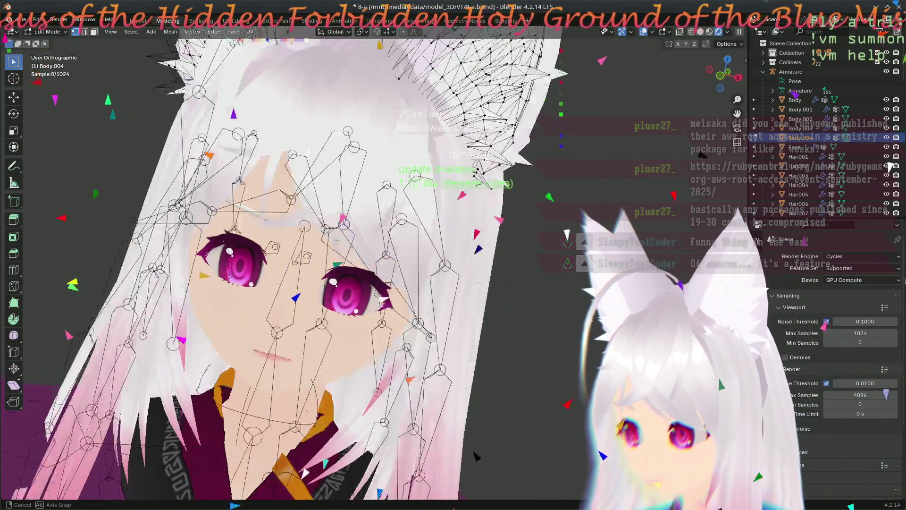
drag(575, 228, 538, 241)
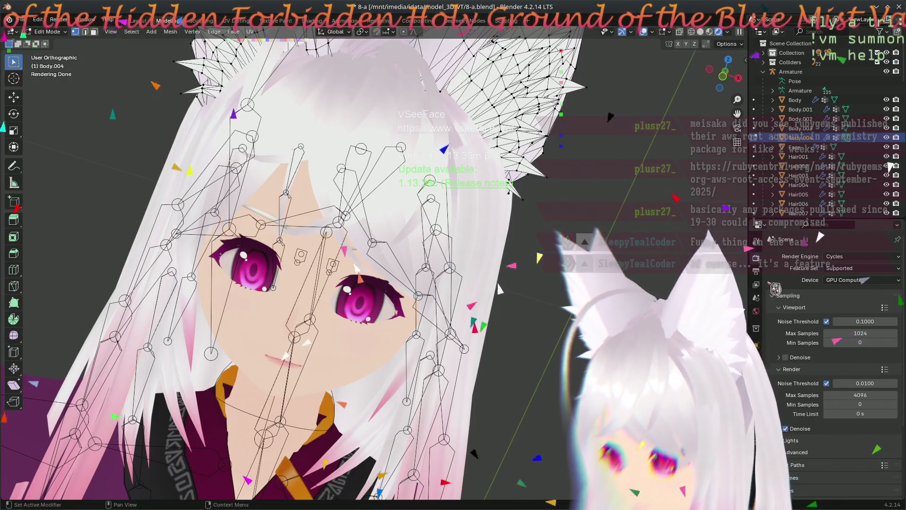
Step: Leave Rendered shading, view the ears frontally and from below, then switch to UV Editing
click(711, 31)
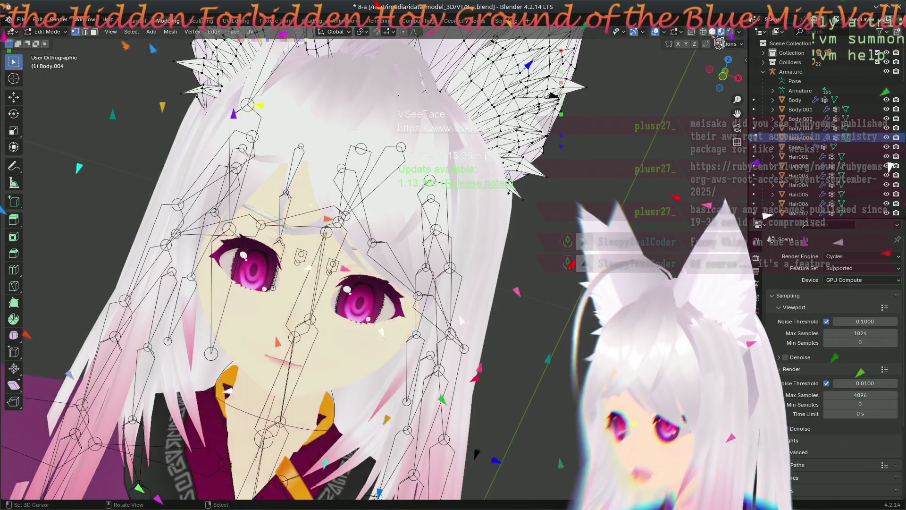
drag(736, 205, 719, 193)
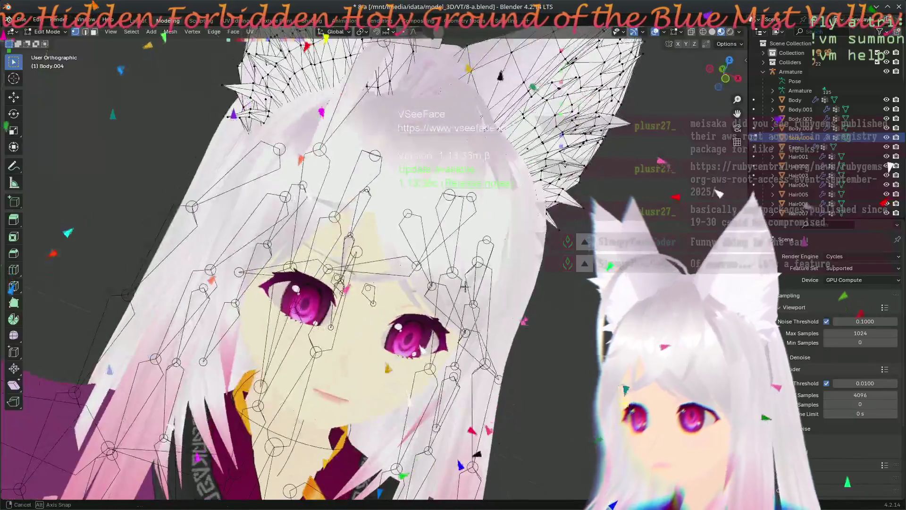
mouse_move(432, 192)
mouse_down()
mouse_move(402, 387)
mouse_move(492, 249)
mouse_up()
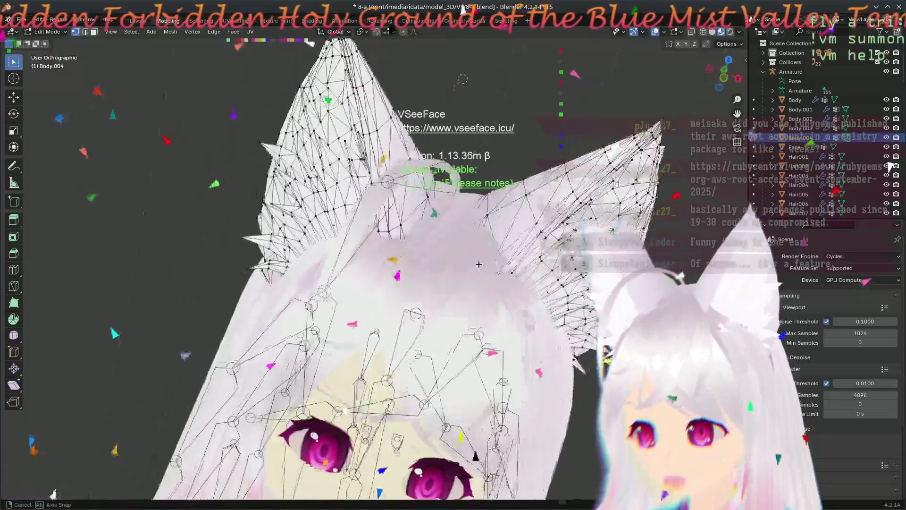
drag(487, 231, 579, 180)
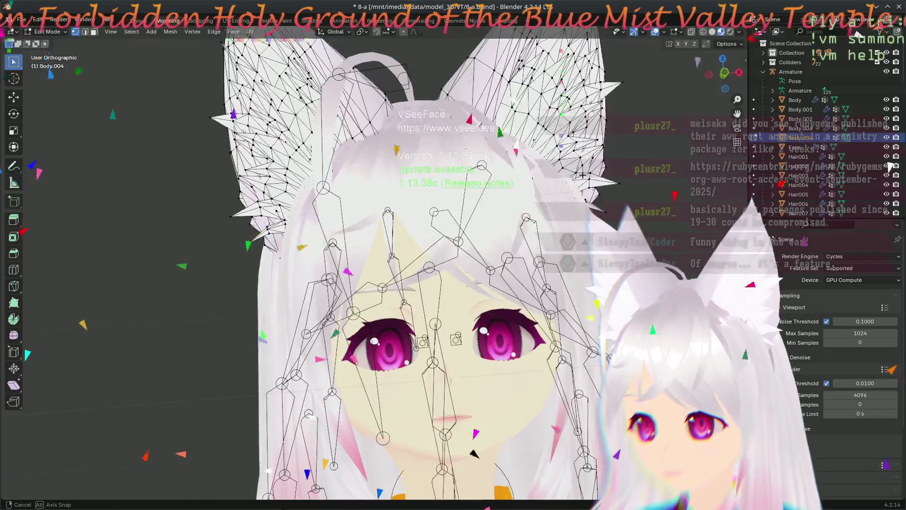
mouse_move(580, 180)
mouse_down()
mouse_move(564, 253)
mouse_move(463, 303)
mouse_up()
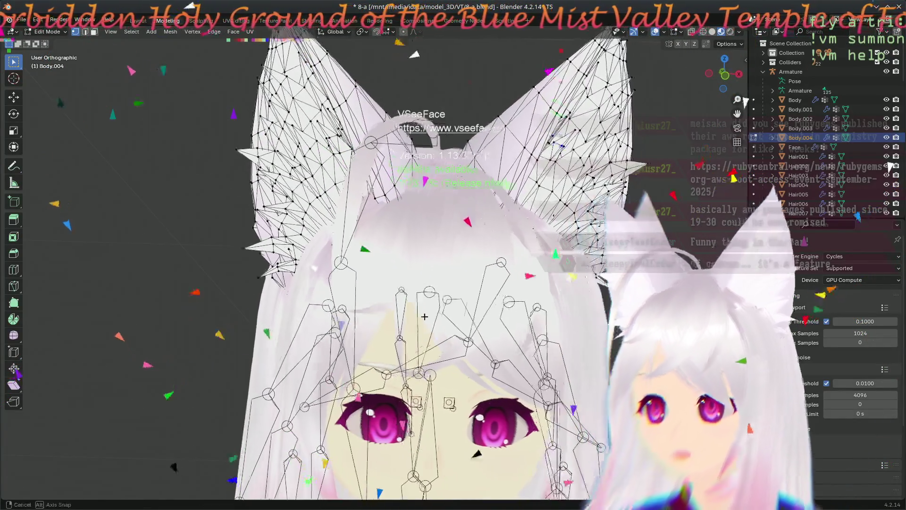
click(236, 20)
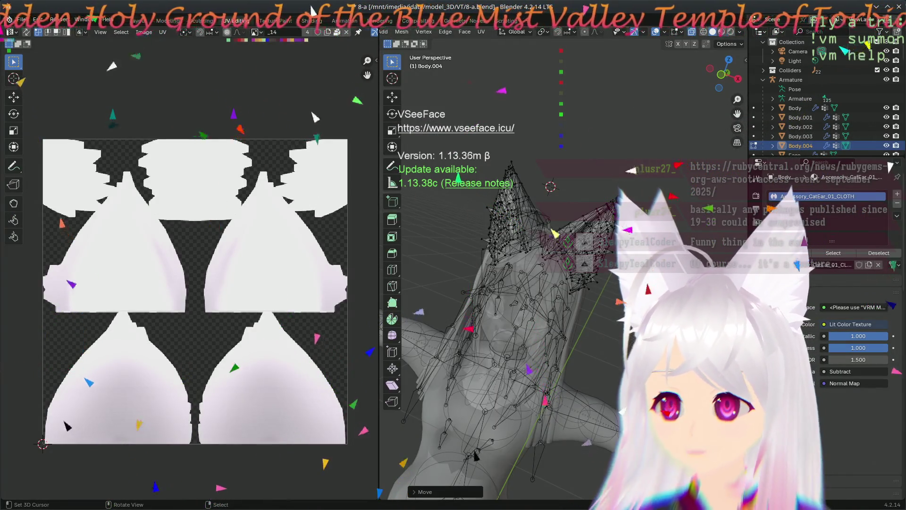
Step: Return to Object Mode, select the Face object and show its _02 eye texture in the UV editor
key(Tab)
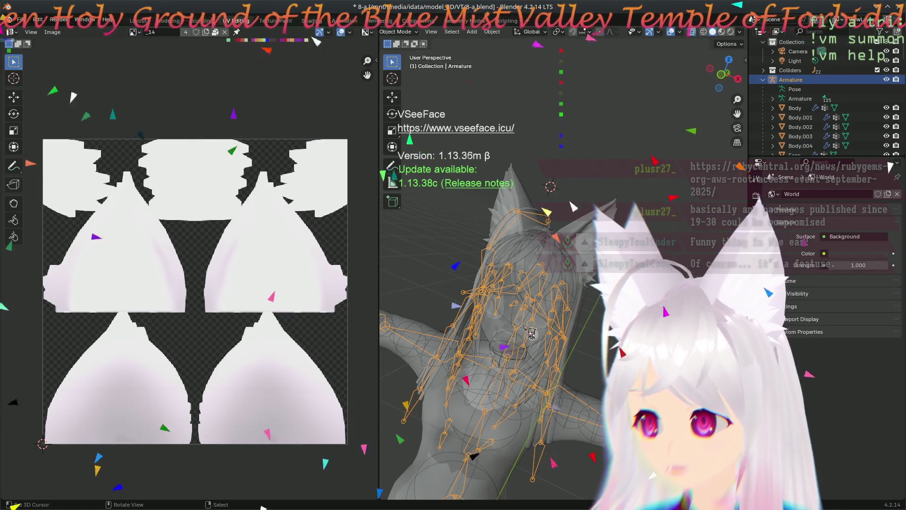
click(570, 293)
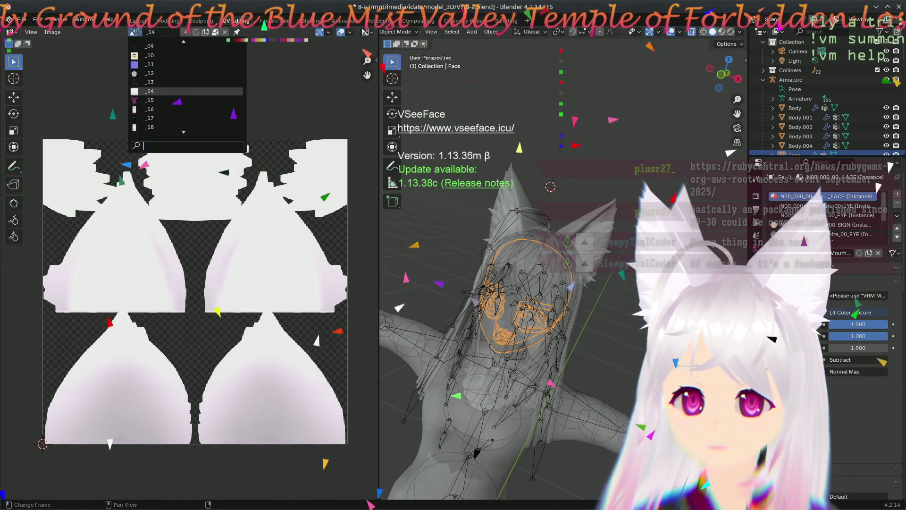
scroll(180, 81, up, 1)
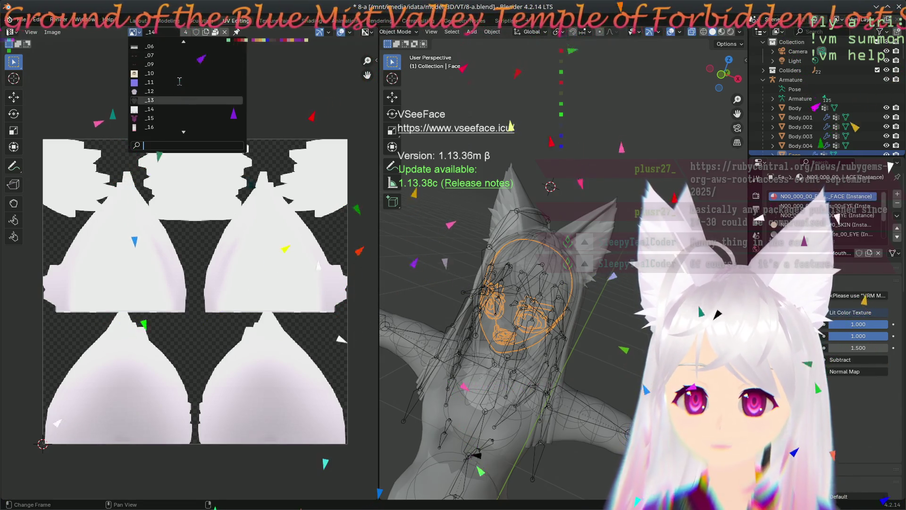
scroll(179, 84, down, 3)
scroll(180, 88, up, 2)
scroll(181, 93, up, 2)
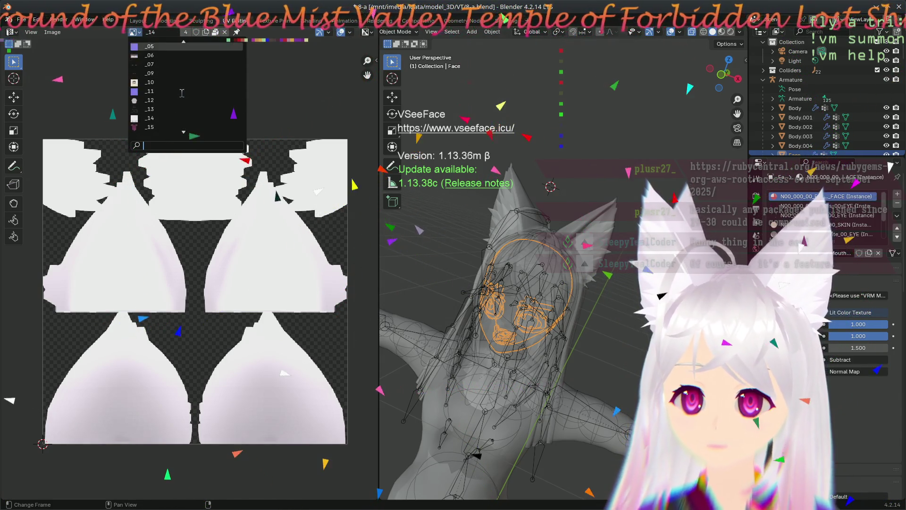
click(175, 65)
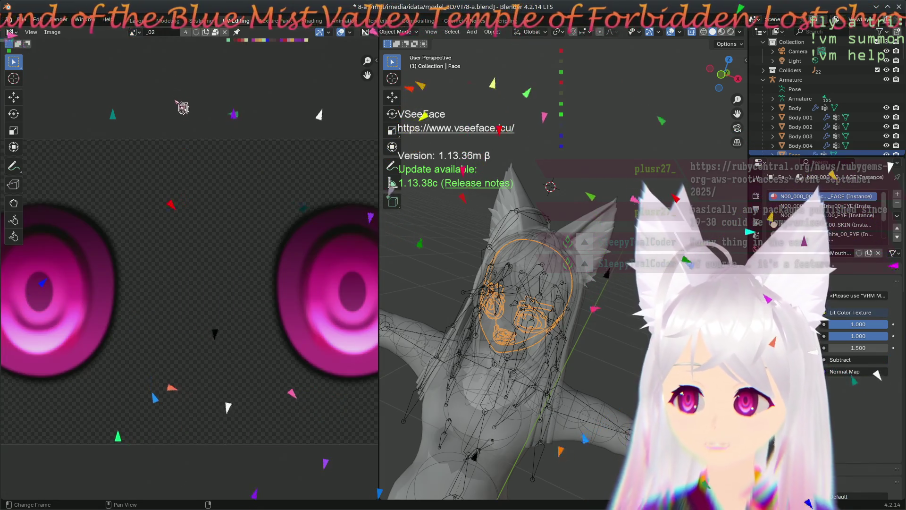
scroll(227, 296, down, 1)
scroll(213, 300, down, 1)
scroll(217, 299, up, 2)
scroll(269, 302, up, 1)
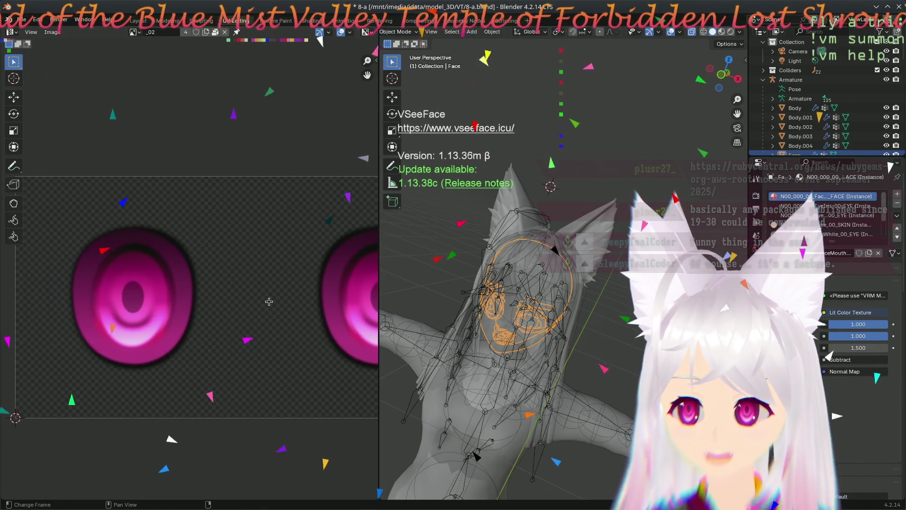
scroll(255, 291, down, 1)
scroll(238, 274, down, 1)
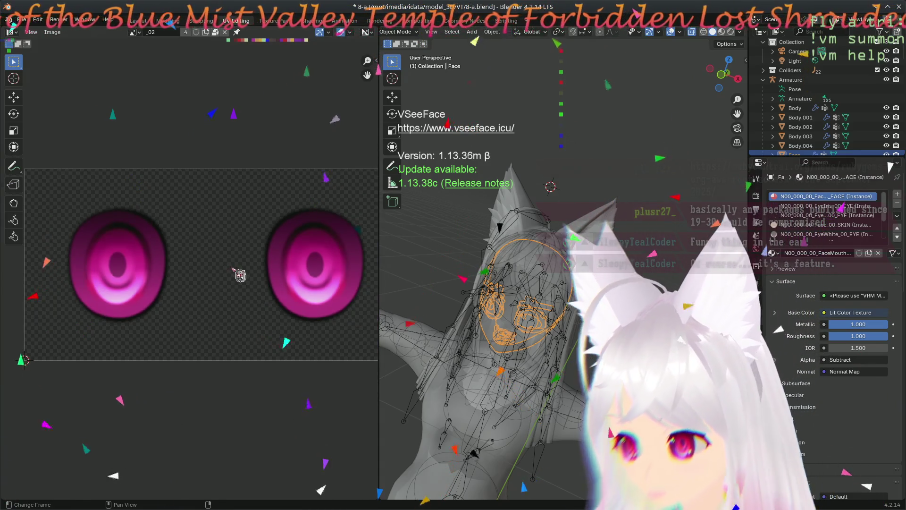
scroll(247, 290, up, 1)
scroll(234, 304, up, 3)
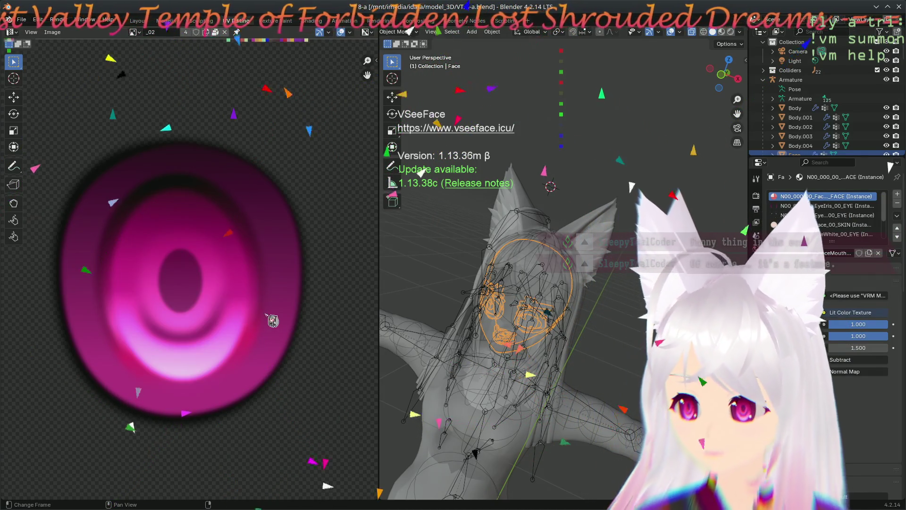
scroll(279, 318, down, 2)
scroll(229, 299, down, 2)
mouse_move(131, 301)
mouse_down()
mouse_move(240, 318)
mouse_move(267, 278)
mouse_move(173, 266)
mouse_move(241, 257)
mouse_up()
scroll(238, 319, up, 1)
scroll(174, 265, up, 1)
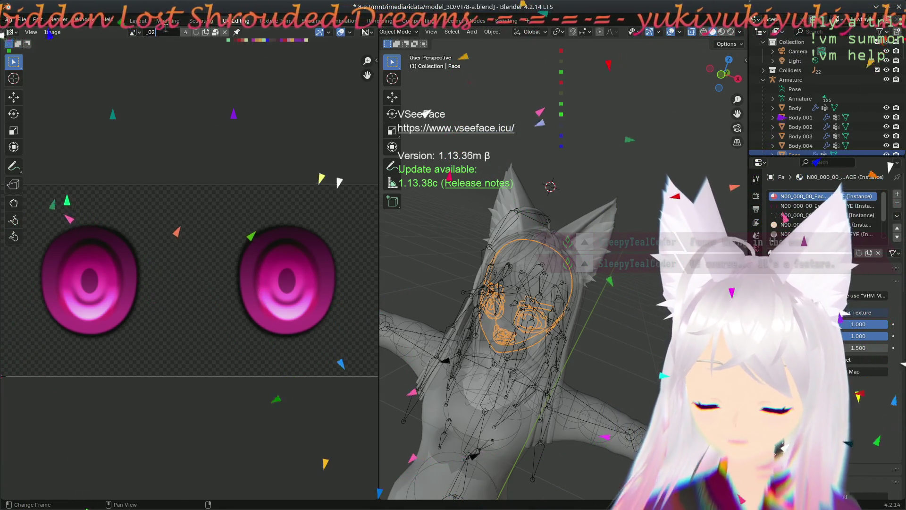
text(eyes)
Step: Rename the eye image to eyes_02 and check it in the image list
key(Return)
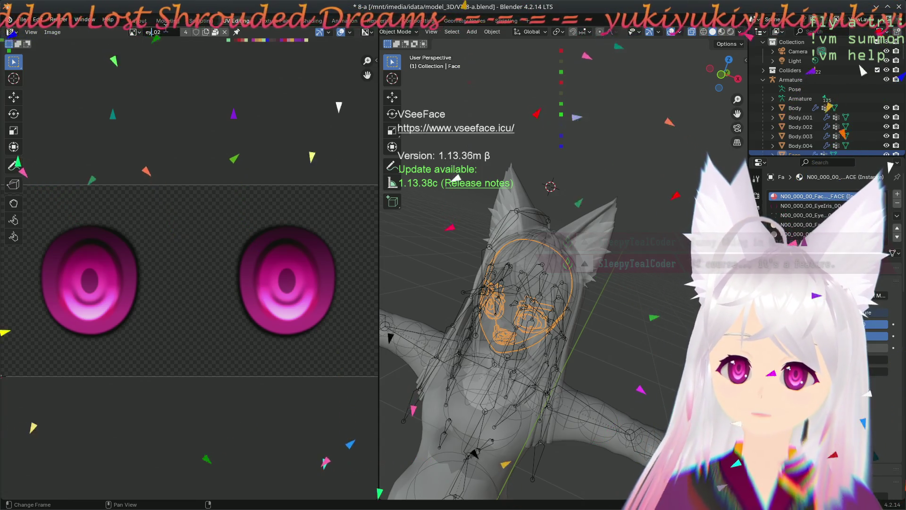
click(133, 32)
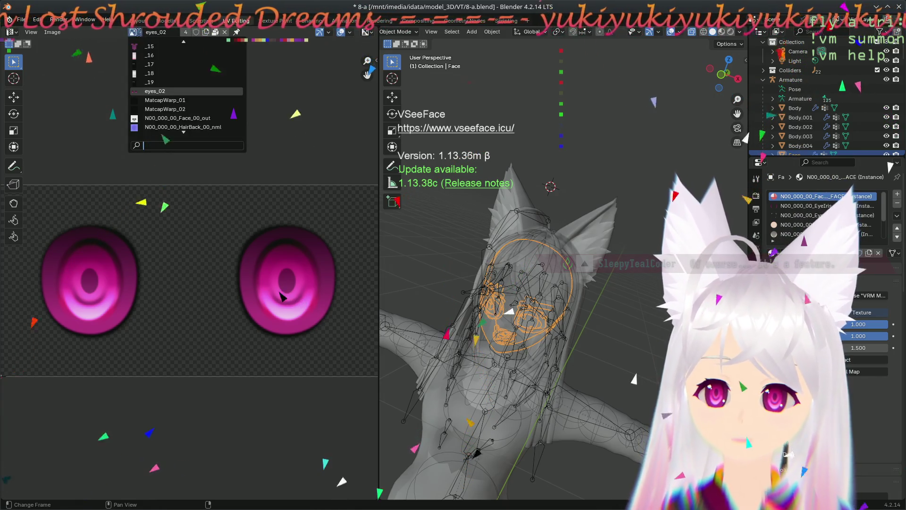
key(Escape)
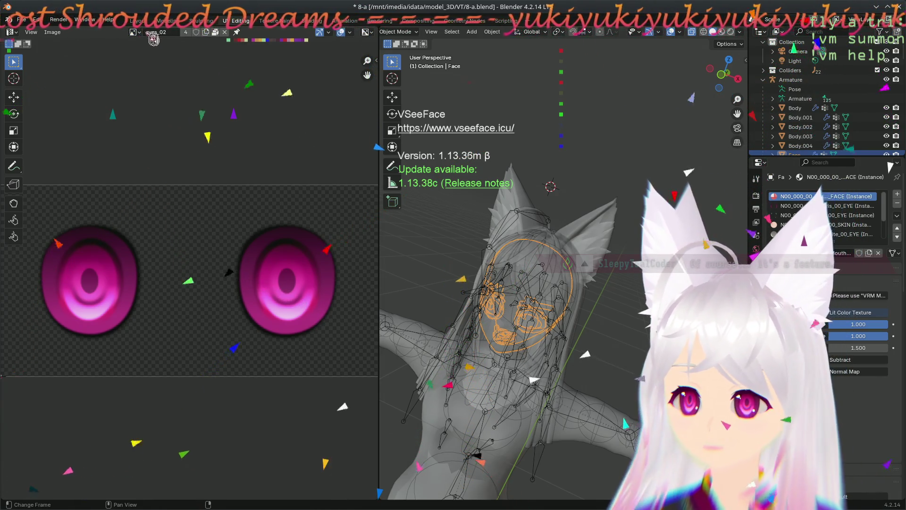
click(133, 32)
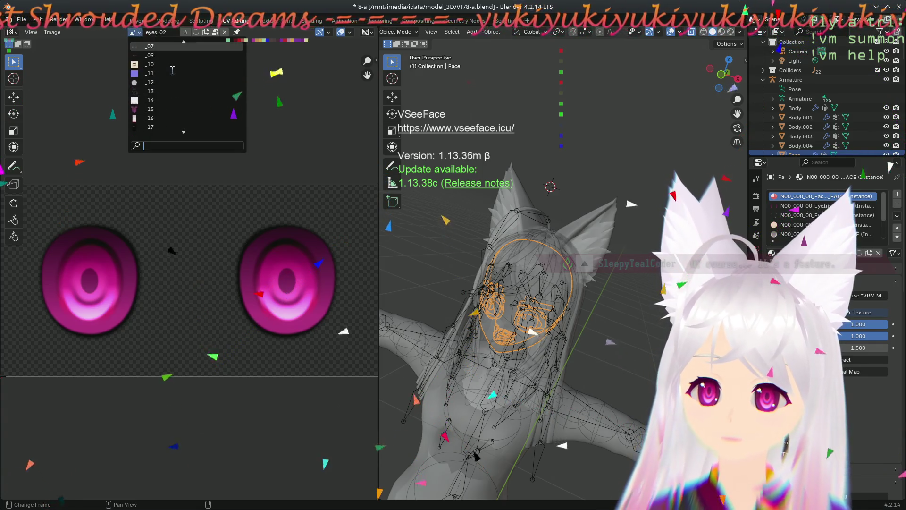